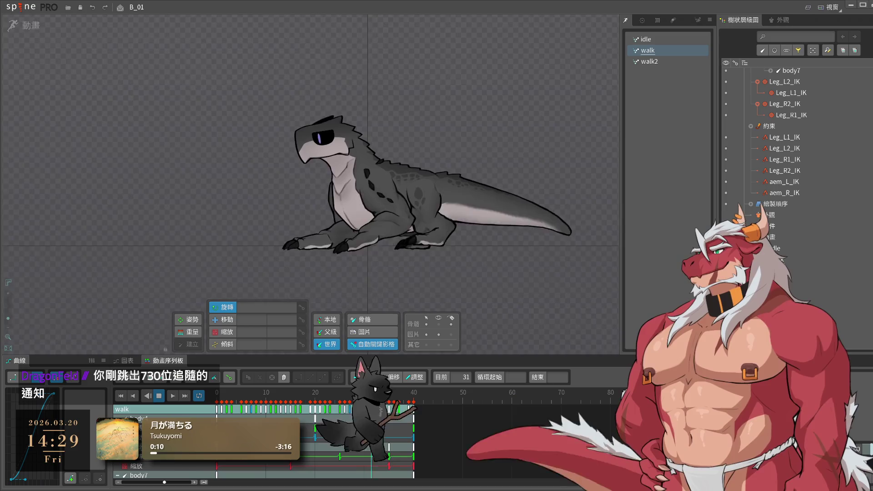
- Save the project, duplicate the idle animation and rename the copy idle2 to 'attack'
{"action": "scroll", "coordinate": [440, 278], "scroll_direction": "up", "scroll_amount": 3}
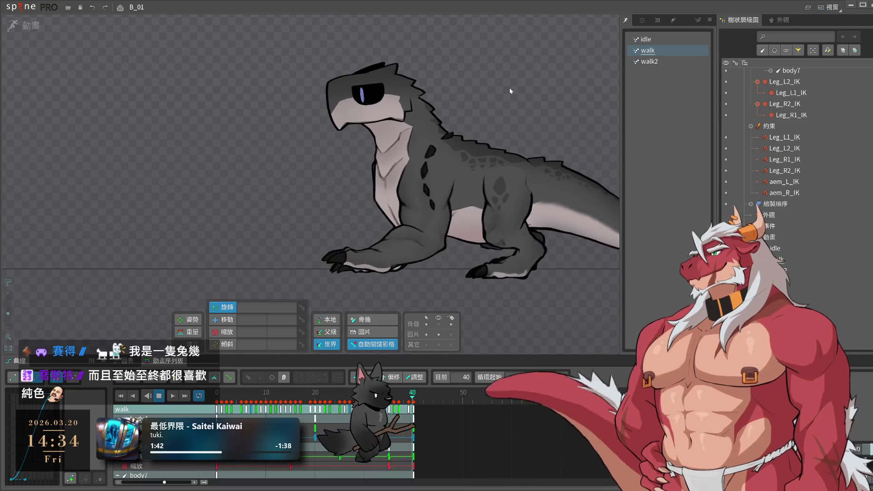
{"action": "key", "text": "ctrl+s"}
{"action": "left_click", "coordinate": [658, 42]}
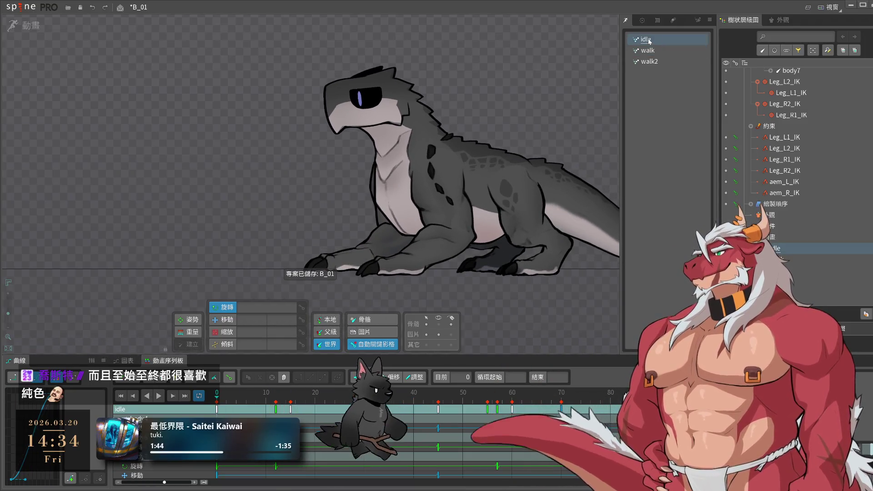
{"action": "key", "text": "ctrl+d"}
{"action": "double_click", "coordinate": [654, 50]}
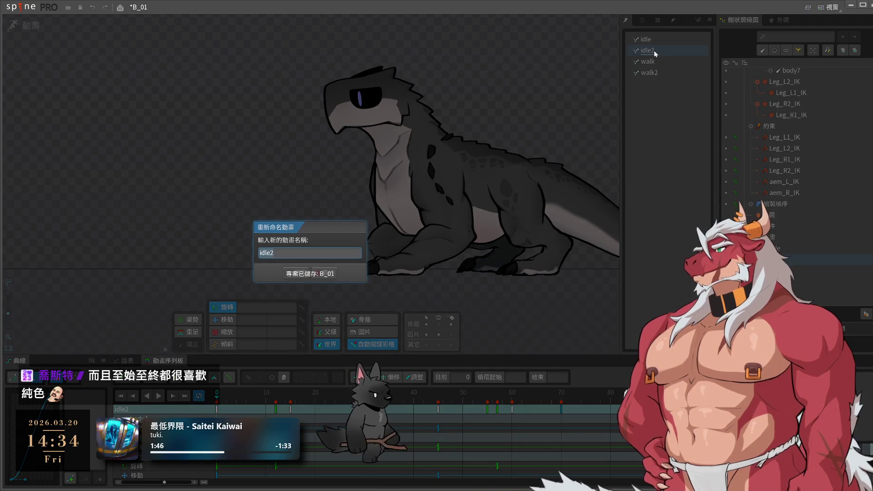
{"action": "type", "text": "atta"}
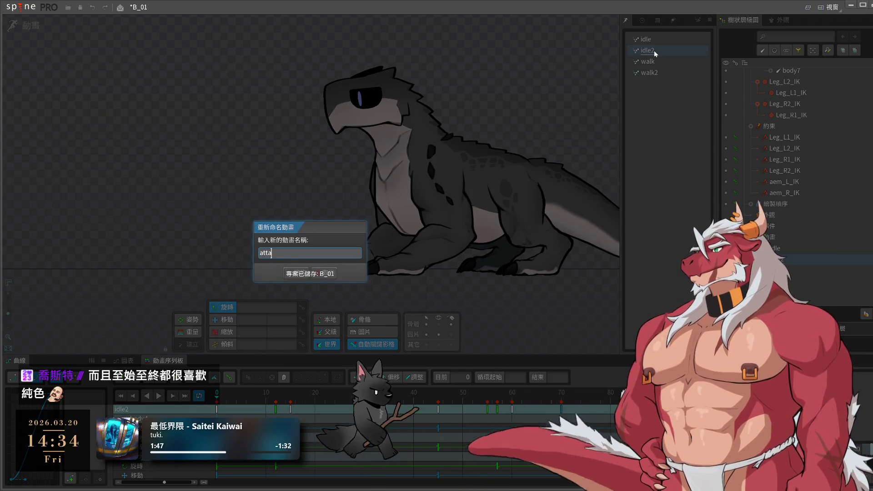
{"action": "type", "text": "ck"}
{"action": "key", "text": "Return"}
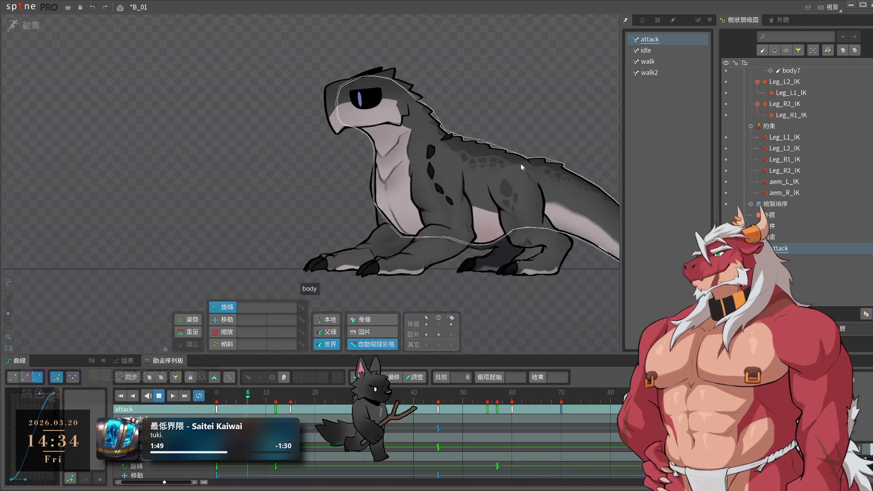
- Stop playback, delete the keys copied over from idle, and copy the frame-0 keys
{"action": "key", "text": "space"}
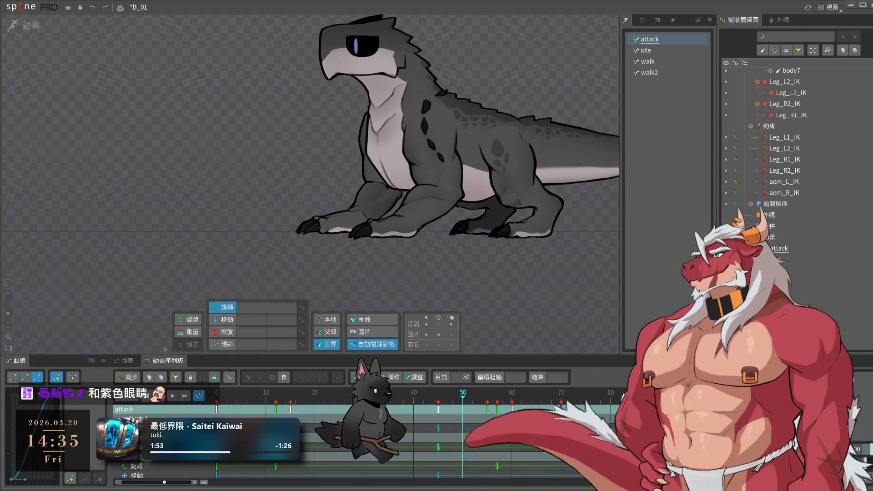
{"action": "key", "text": "Delete"}
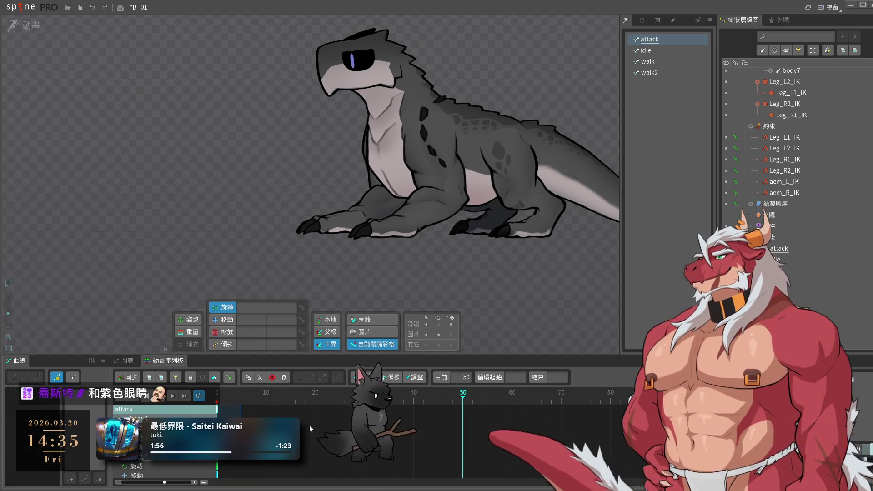
{"action": "key", "text": "Home"}
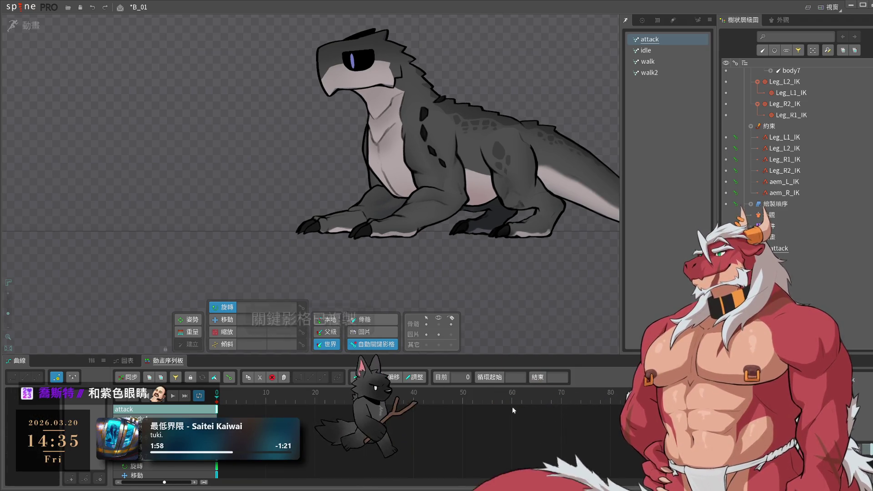
{"action": "key", "text": "ctrl+c"}
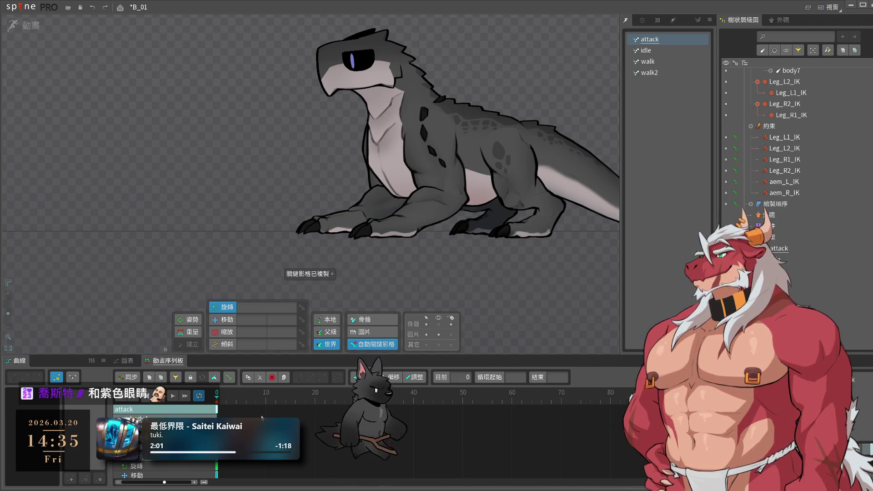
{"action": "left_click", "coordinate": [241, 401]}
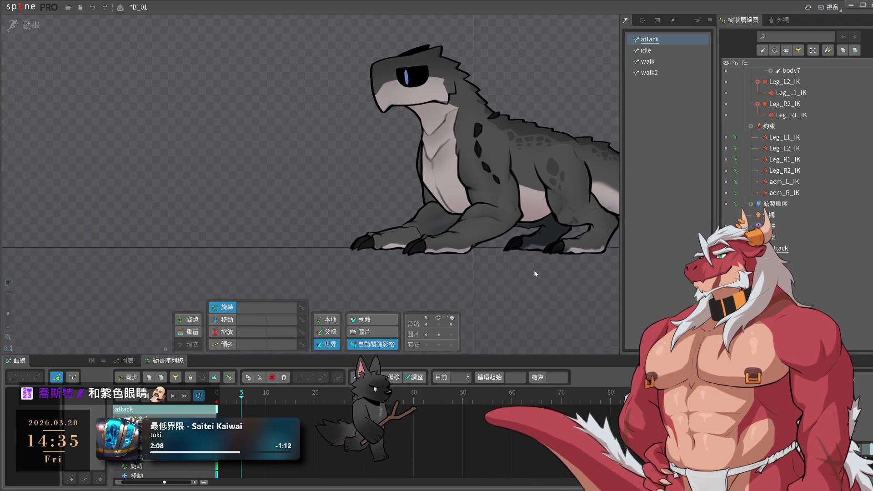
- At frame 5, shift the body down-left and stretch the front arm forward
{"action": "scroll", "coordinate": [533, 270], "scroll_direction": "up", "scroll_amount": 3}
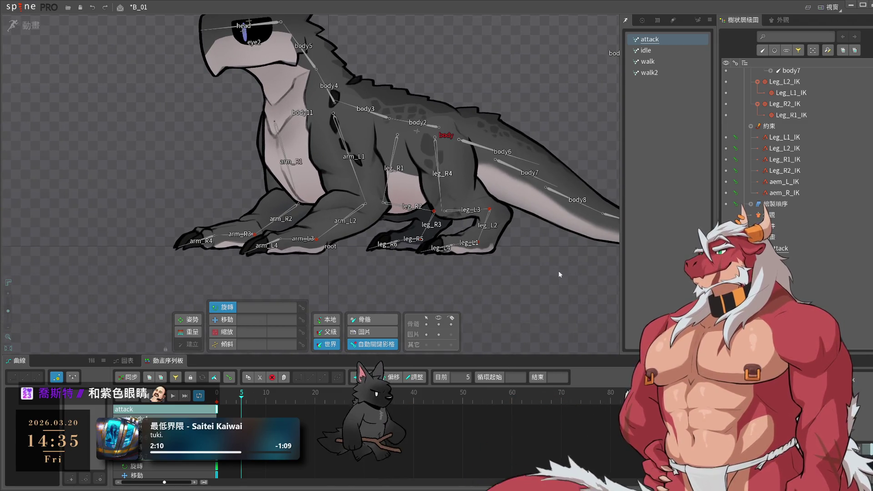
{"action": "left_click", "coordinate": [470, 151]}
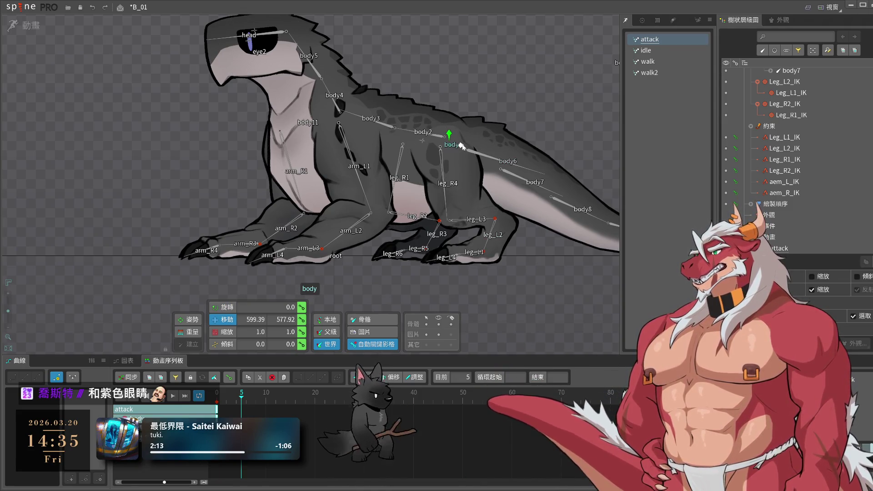
{"action": "left_click_drag", "start_coordinate": [538, 88], "coordinate": [523, 103]}
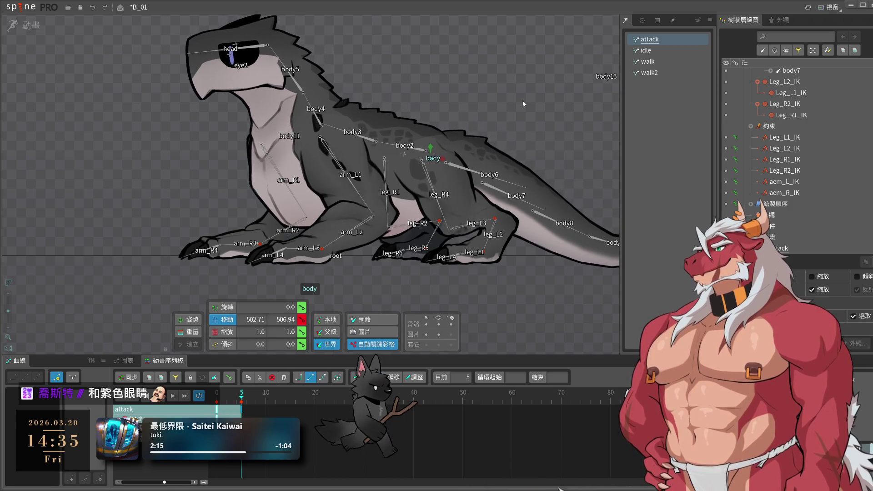
{"action": "left_click_drag", "start_coordinate": [258, 248], "coordinate": [182, 256]}
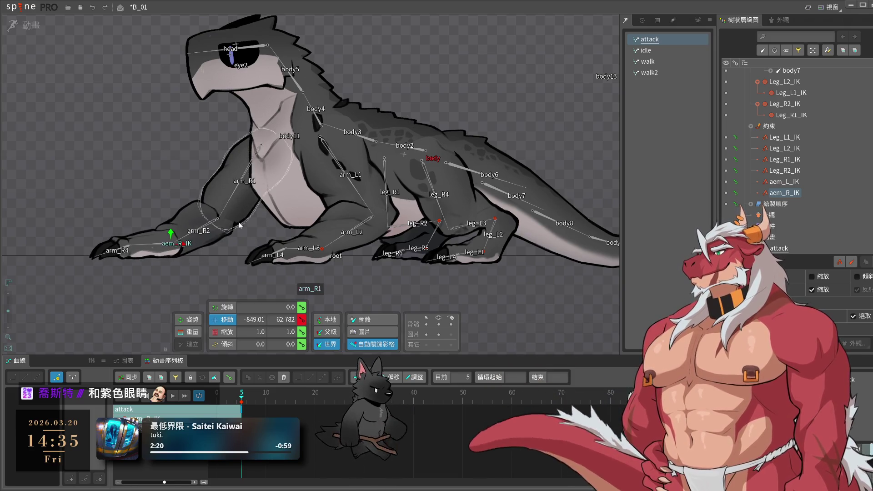
- Rotate body2, body3, body5 and the head bone to bend the neck
{"action": "left_click", "coordinate": [409, 146]}
{"action": "mouse_move", "coordinate": [436, 145]}
{"action": "left_mouse_down"}
{"action": "mouse_move", "coordinate": [522, 118]}
{"action": "mouse_move", "coordinate": [522, 105]}
{"action": "left_mouse_up"}
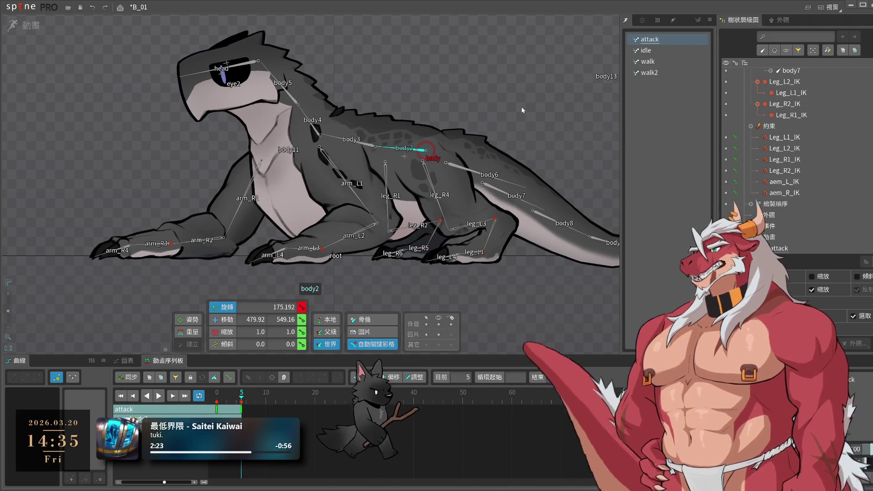
{"action": "left_click", "coordinate": [363, 147]}
{"action": "left_click_drag", "start_coordinate": [524, 108], "coordinate": [525, 103]}
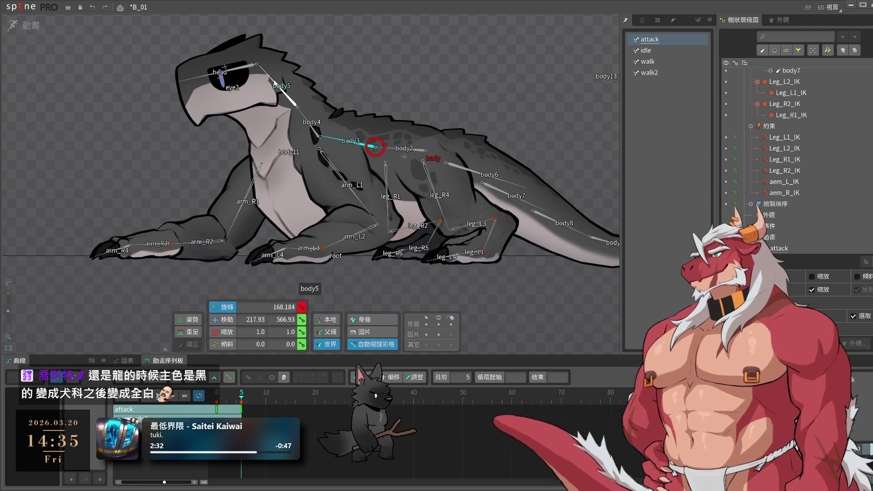
{"action": "left_click_drag", "start_coordinate": [455, 51], "coordinate": [466, 89]}
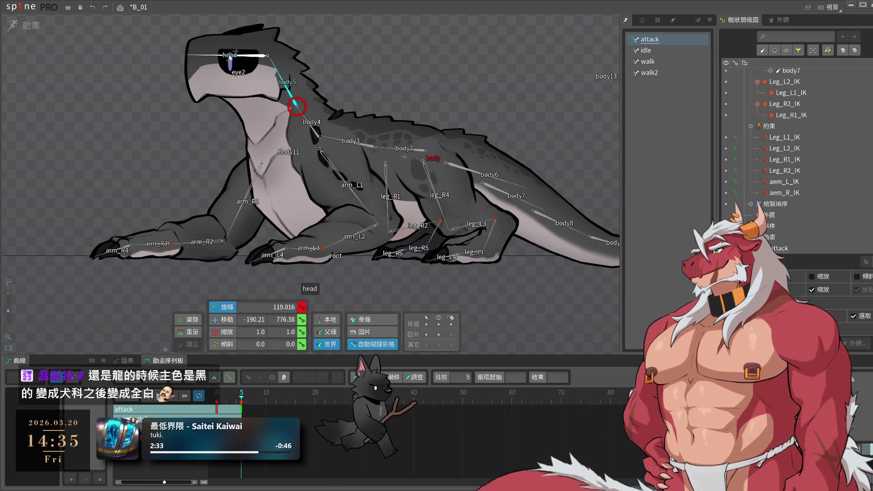
{"action": "mouse_move", "coordinate": [226, 56]}
{"action": "left_mouse_down"}
{"action": "mouse_move", "coordinate": [462, 35]}
{"action": "mouse_move", "coordinate": [438, 69]}
{"action": "left_mouse_up"}
- Adjust body4, move the head down and left, then return to frame 0
{"action": "left_click", "coordinate": [317, 136]}
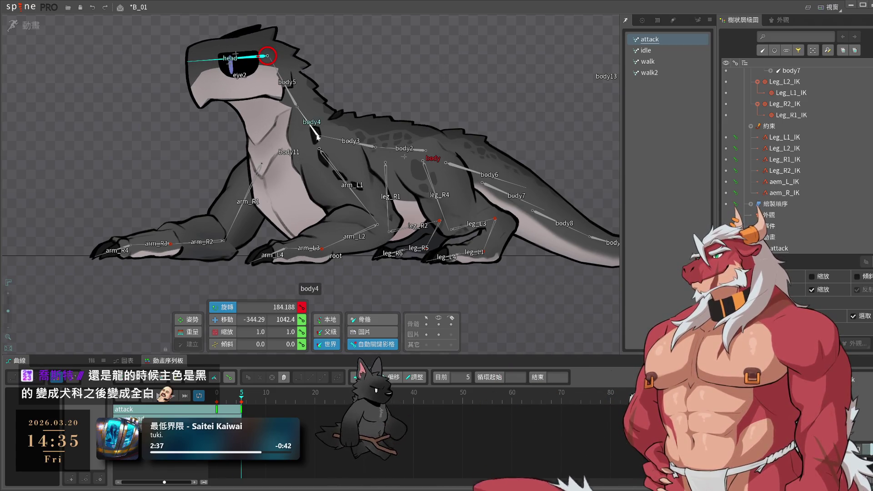
{"action": "mouse_move", "coordinate": [472, 39]}
{"action": "left_mouse_down"}
{"action": "mouse_move", "coordinate": [465, 64]}
{"action": "mouse_move", "coordinate": [472, 25]}
{"action": "left_mouse_up"}
{"action": "left_click", "coordinate": [267, 50]}
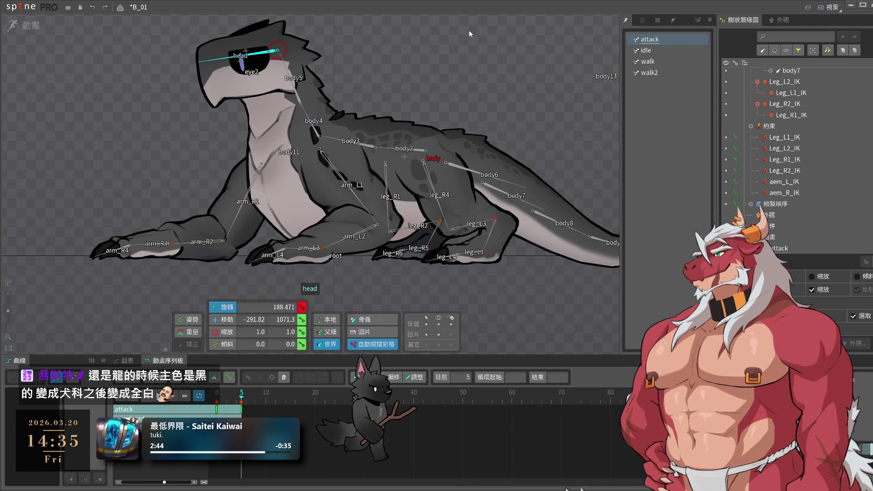
{"action": "key", "text": "v"}
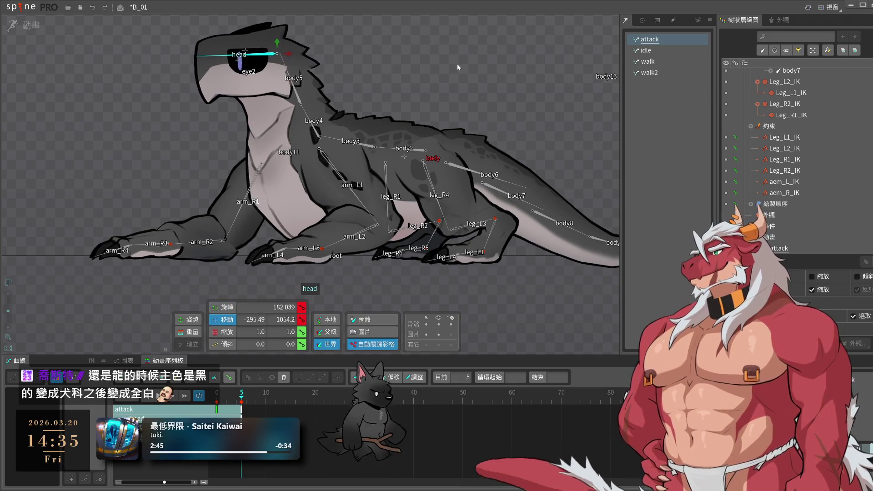
{"action": "left_click_drag", "start_coordinate": [461, 61], "coordinate": [455, 67]}
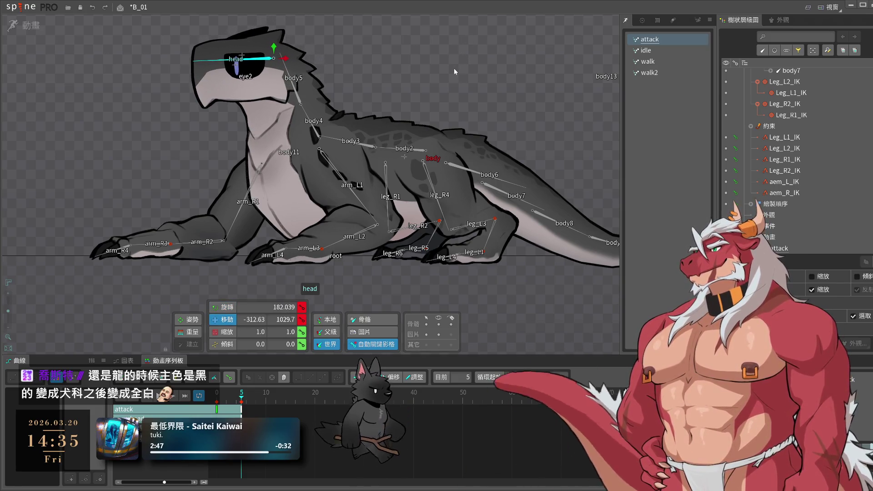
{"action": "key", "text": "Left"}
{"action": "key", "text": "Left"}
{"action": "key", "text": "Left"}
{"action": "left_click", "coordinate": [392, 208]}
{"action": "key", "text": "Escape"}
{"action": "key", "text": "Left"}
{"action": "key", "text": "Left"}
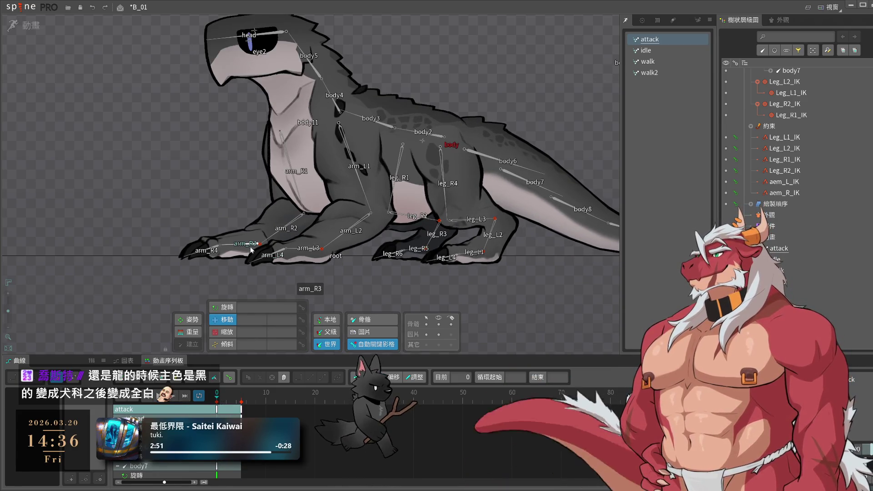
- Review aem_R_IK's reach from frame 0 to 5, then select the body4 and body5 neck bones
{"action": "left_click", "coordinate": [261, 246]}
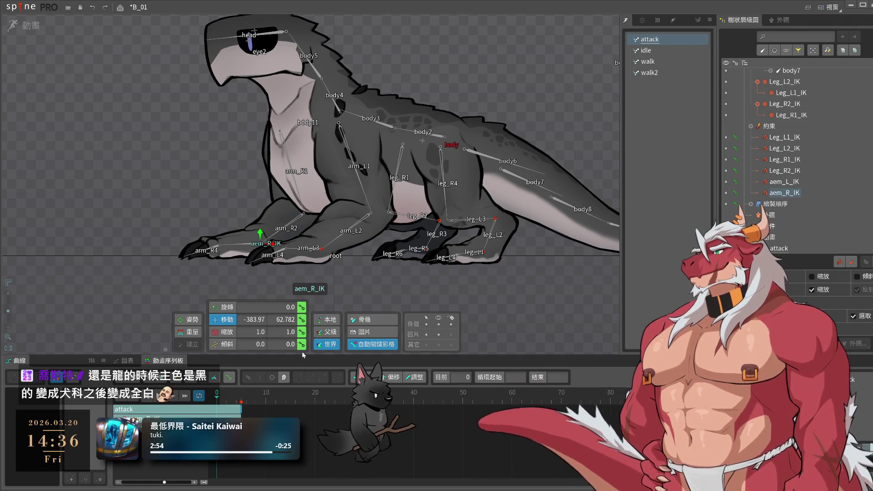
{"action": "key", "text": "space"}
{"action": "left_click", "coordinate": [227, 402]}
{"action": "left_click_drag", "start_coordinate": [227, 402], "coordinate": [241, 403]}
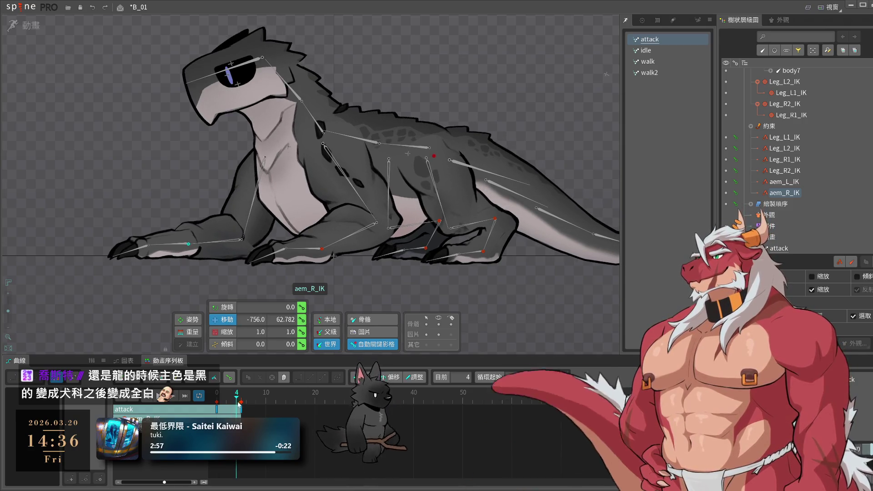
{"action": "left_click", "coordinate": [303, 135]}
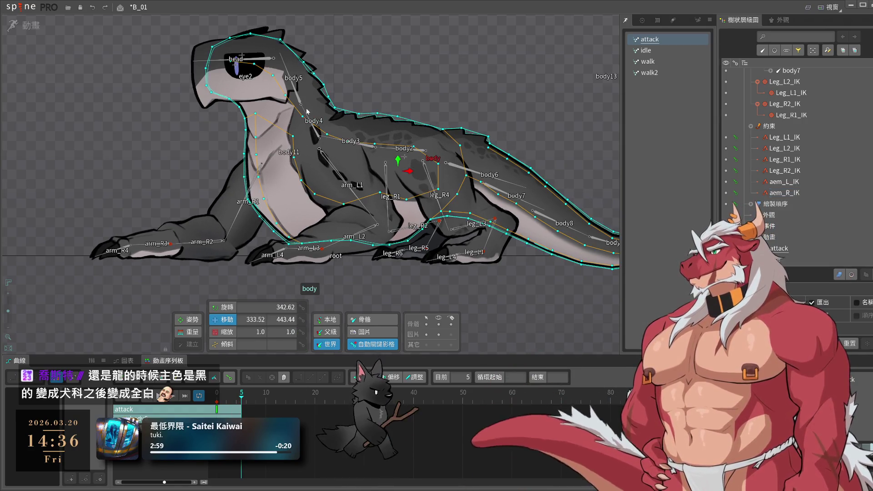
{"action": "left_click", "coordinate": [427, 59]}
{"action": "left_click", "coordinate": [308, 123]}
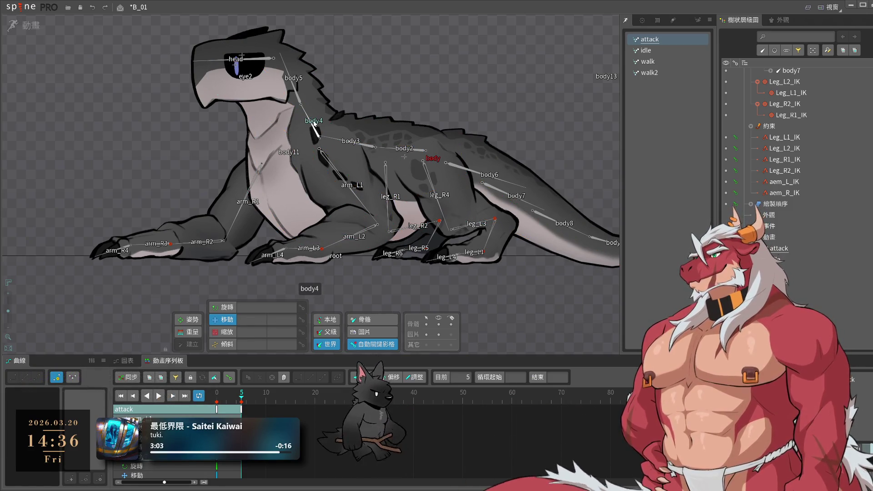
{"action": "left_click", "coordinate": [292, 81], "text": "ctrl"}
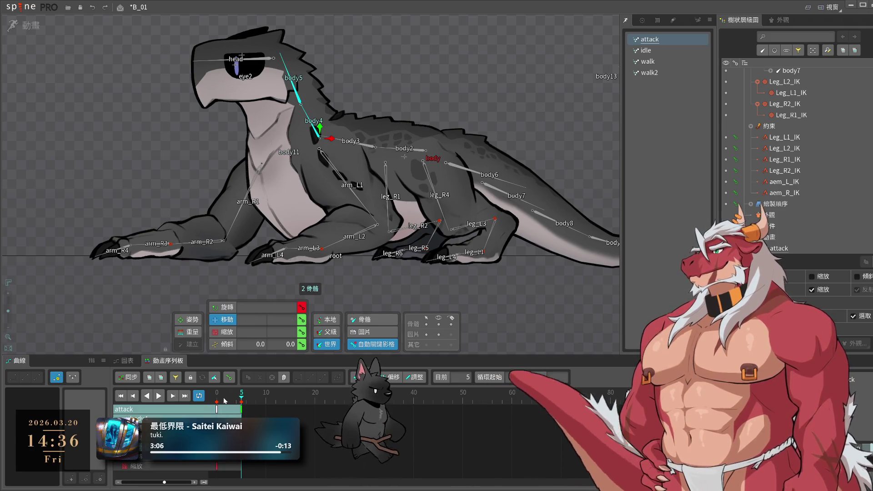
{"action": "left_click", "coordinate": [218, 400]}
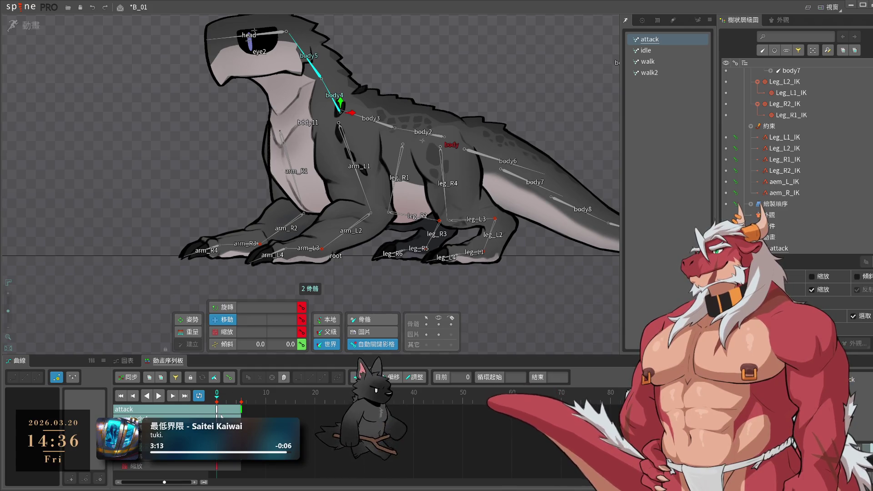
{"action": "mouse_move", "coordinate": [217, 399]}
{"action": "left_mouse_down"}
{"action": "mouse_move", "coordinate": [236, 407]}
{"action": "mouse_move", "coordinate": [222, 410]}
{"action": "mouse_move", "coordinate": [242, 401]}
{"action": "left_mouse_up"}
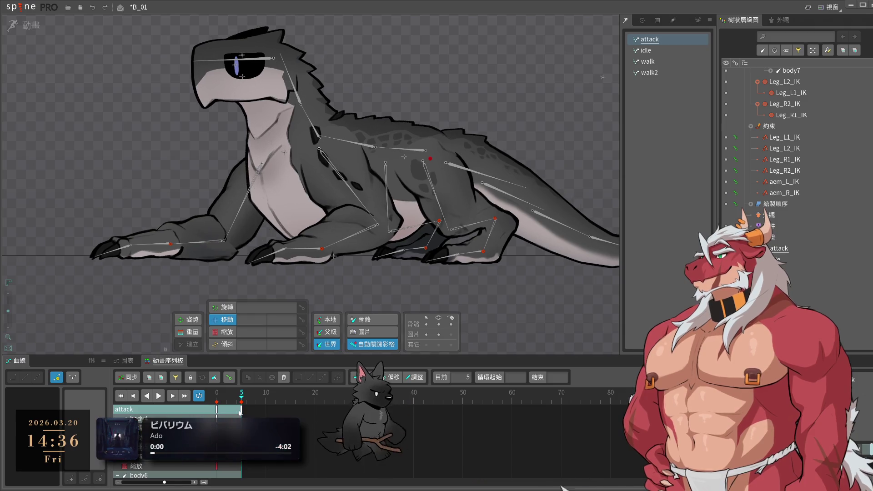
- Rotate neck bone body5 to re-pose the head and preview the attack animation
{"action": "left_click", "coordinate": [263, 64]}
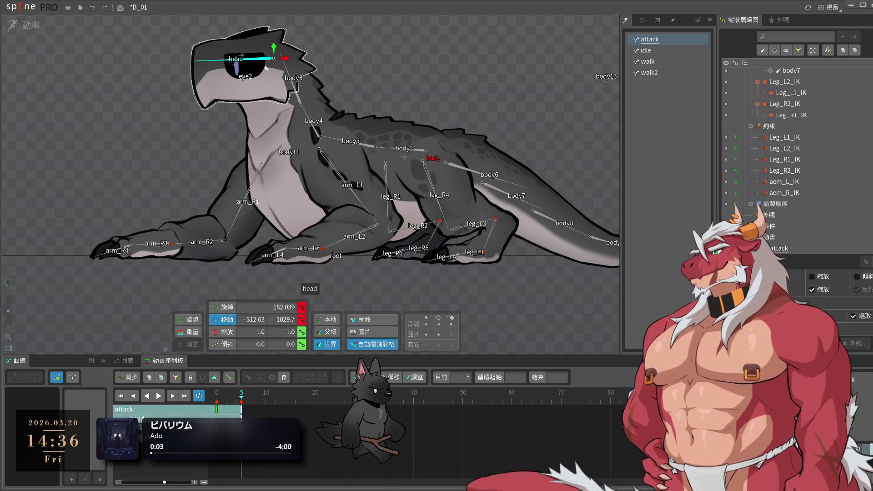
{"action": "left_click_drag", "start_coordinate": [291, 92], "coordinate": [456, 53]}
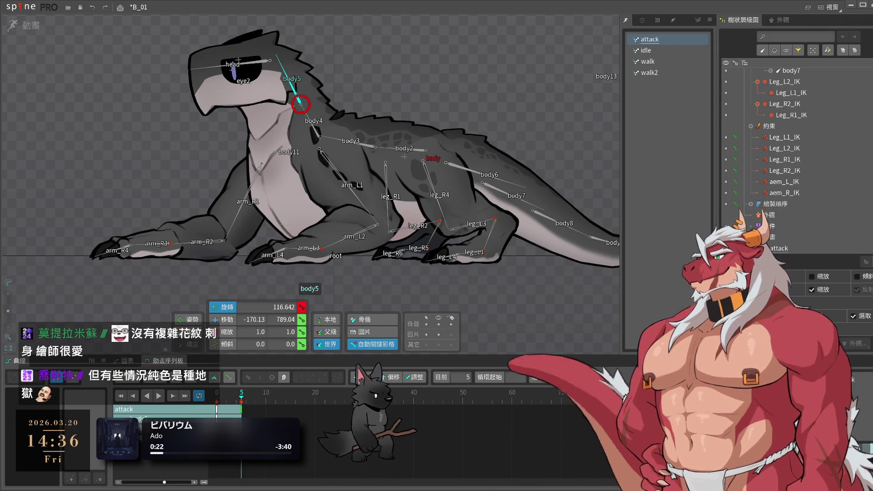
{"action": "key", "text": "space"}
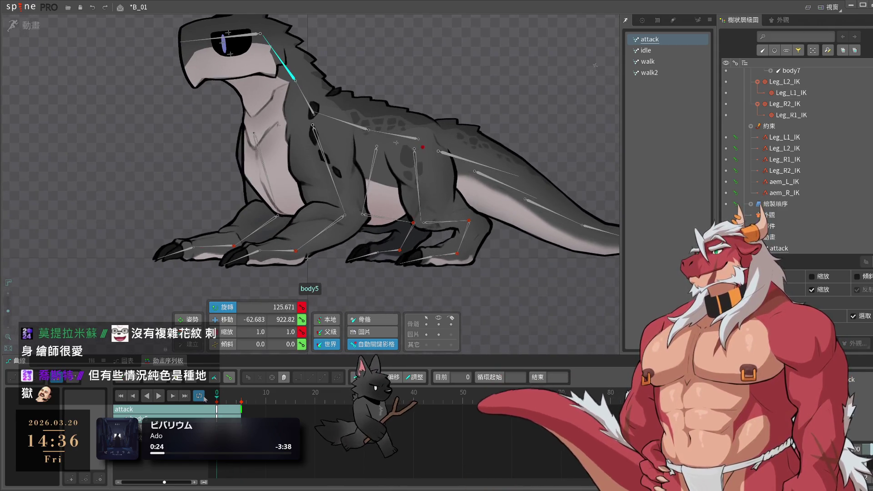
{"action": "key", "text": "space"}
- Paste the copied keys at frame 30, copy and paste the head keys, and preview
{"action": "key", "text": "ctrl+c"}
{"action": "left_click", "coordinate": [364, 397]}
{"action": "key", "text": "ctrl+v"}
{"action": "key", "text": "space"}
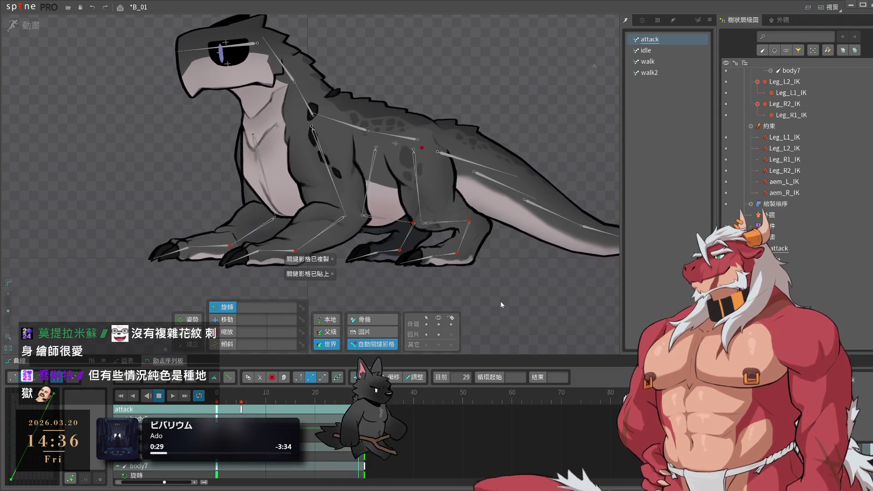
{"action": "key", "text": "space"}
{"action": "left_click", "coordinate": [250, 47]}
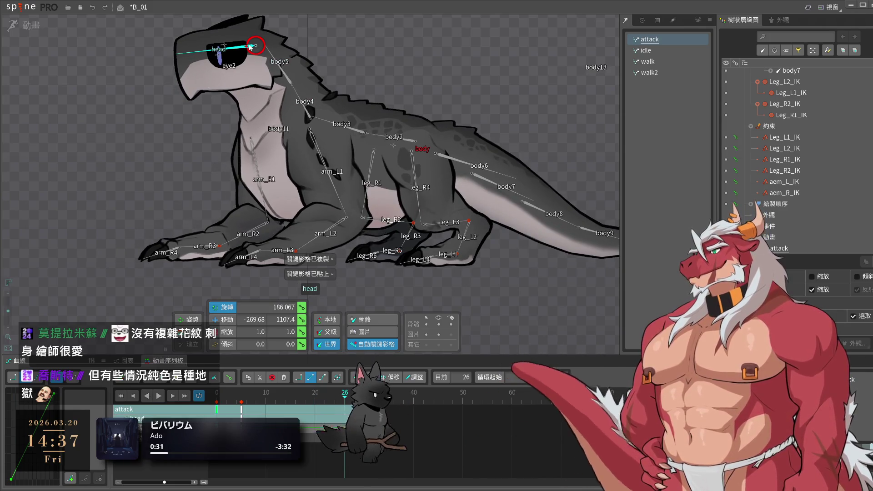
{"action": "key", "text": "space"}
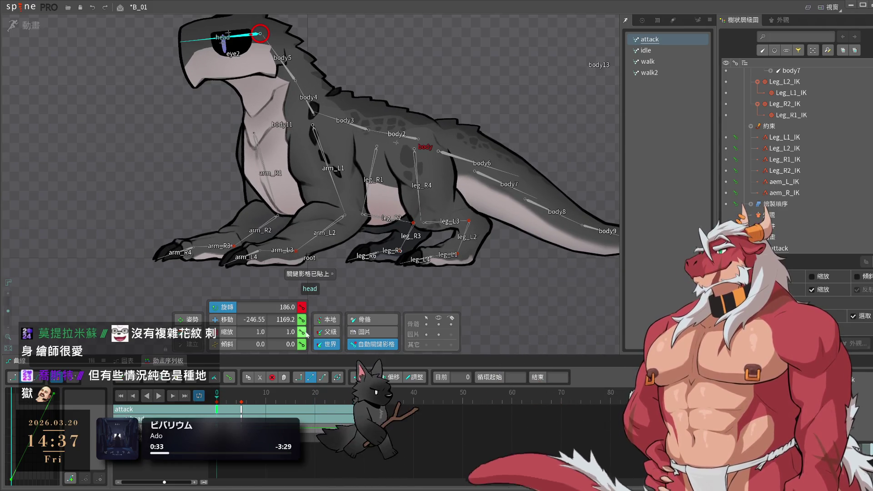
{"action": "key", "text": "ctrl+c"}
{"action": "key", "text": "ctrl+v"}
{"action": "key", "text": "space"}
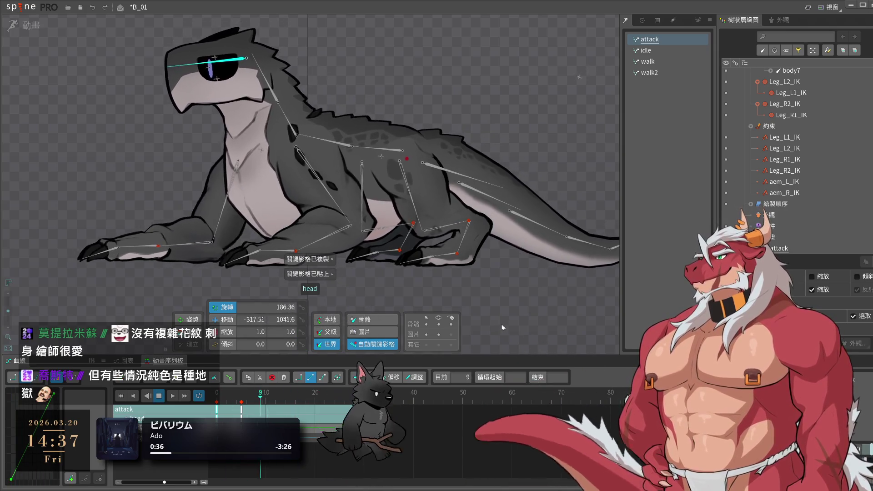
{"action": "key", "text": "space"}
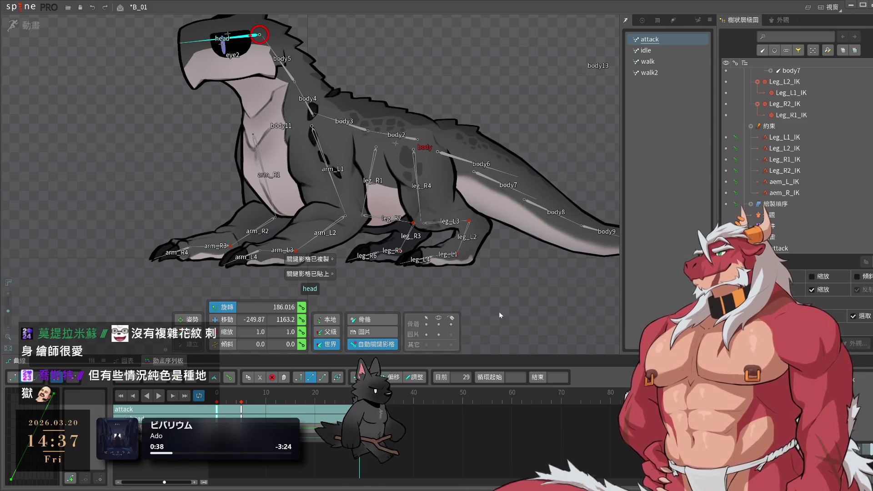
- At frame 2, raise the right front arm with aem_R_IK and arm_R1
{"action": "left_click", "coordinate": [230, 246]}
{"action": "left_click", "coordinate": [227, 400]}
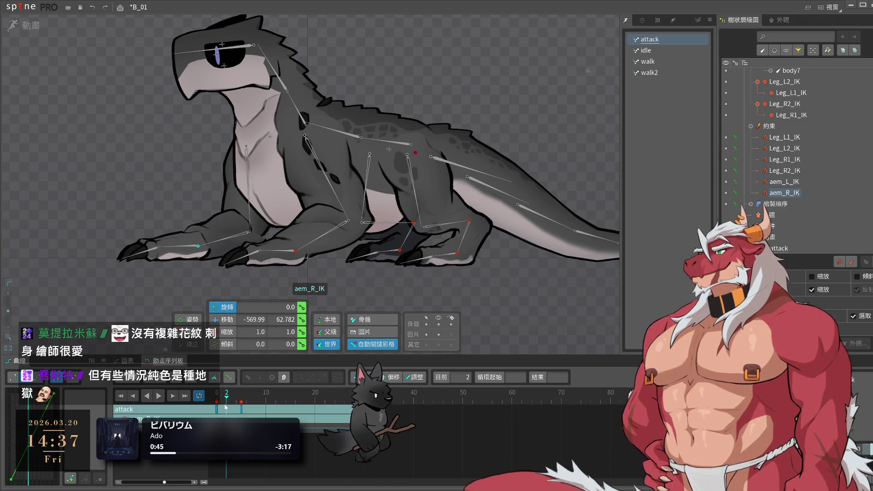
{"action": "mouse_move", "coordinate": [471, 319]}
{"action": "left_mouse_down"}
{"action": "mouse_move", "coordinate": [566, 254]}
{"action": "mouse_move", "coordinate": [544, 249]}
{"action": "left_mouse_up"}
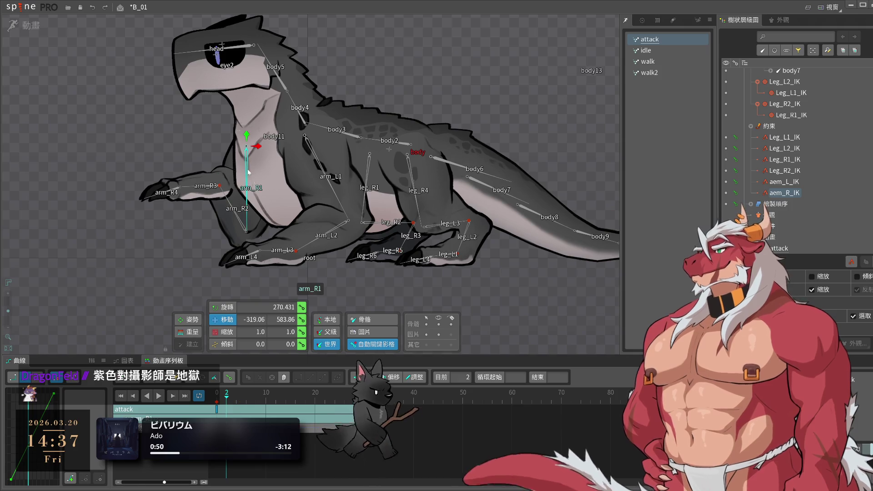
{"action": "left_click_drag", "start_coordinate": [534, 307], "coordinate": [548, 276]}
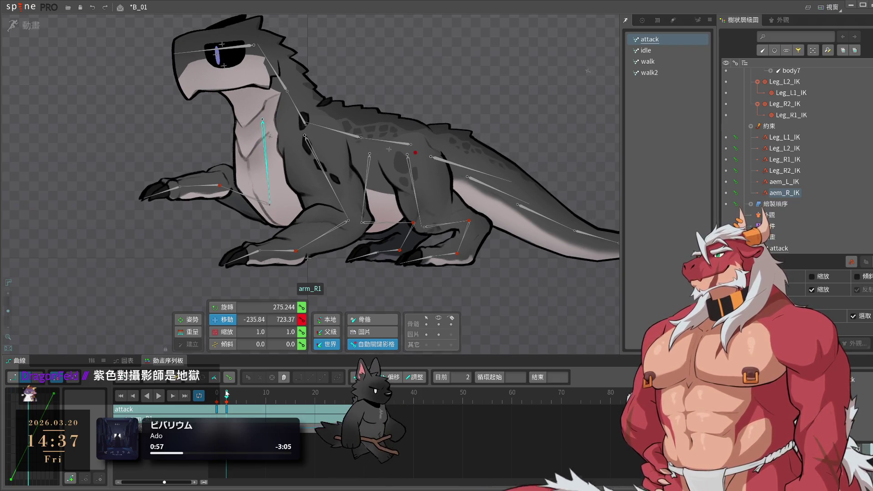
{"action": "key", "text": "space"}
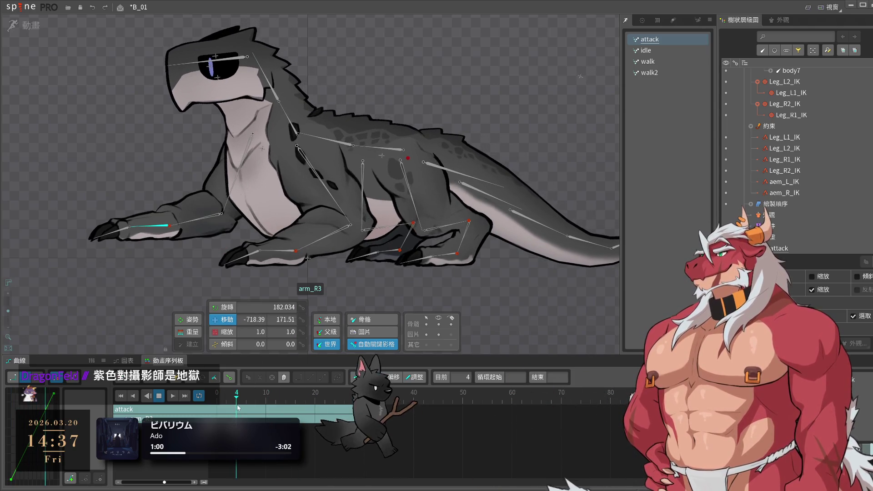
{"action": "key", "text": "space"}
- Lower the right front arm with arm_R1 at frame 5 and play to check
{"action": "key", "text": "Home"}
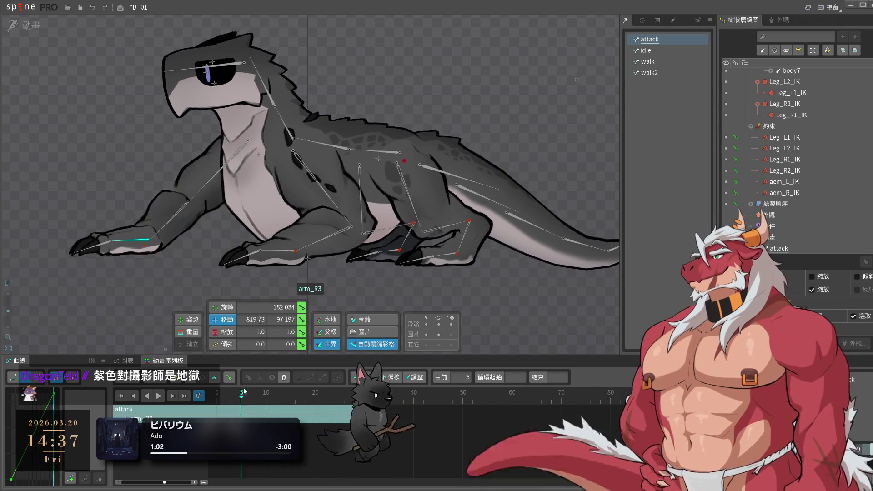
{"action": "left_click", "coordinate": [256, 144]}
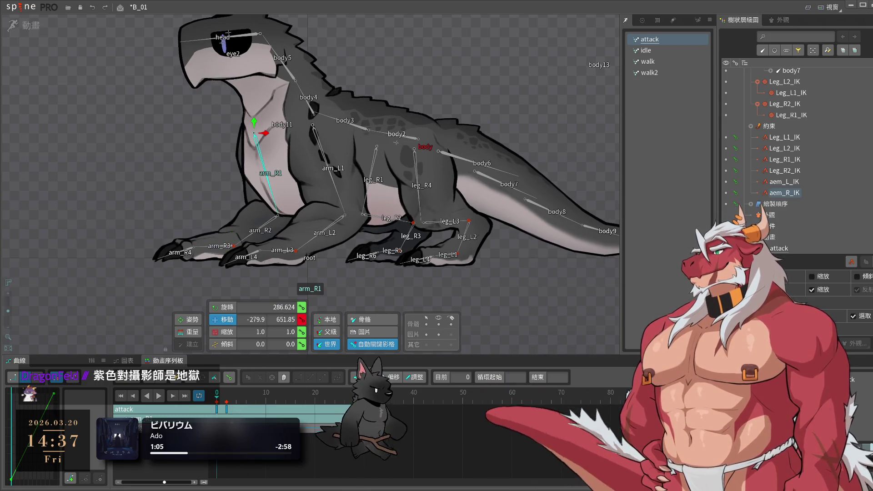
{"action": "left_click_drag", "start_coordinate": [226, 406], "coordinate": [241, 404]}
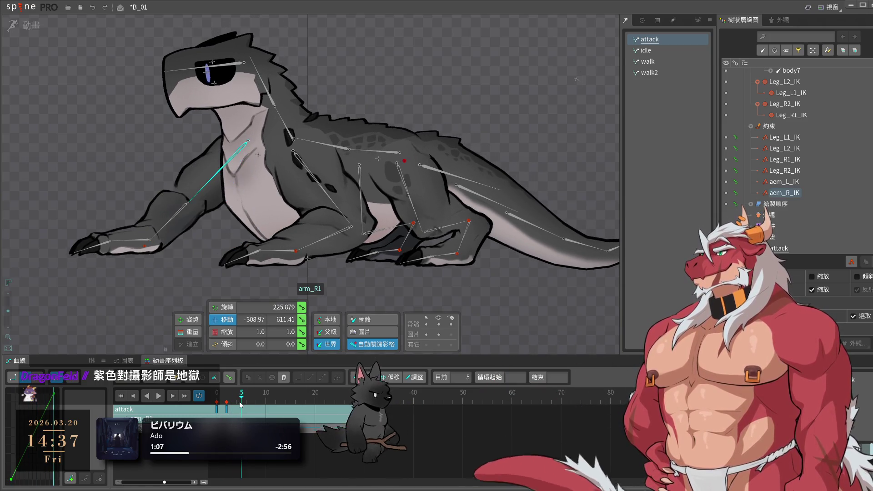
{"action": "left_click_drag", "start_coordinate": [492, 296], "coordinate": [481, 312]}
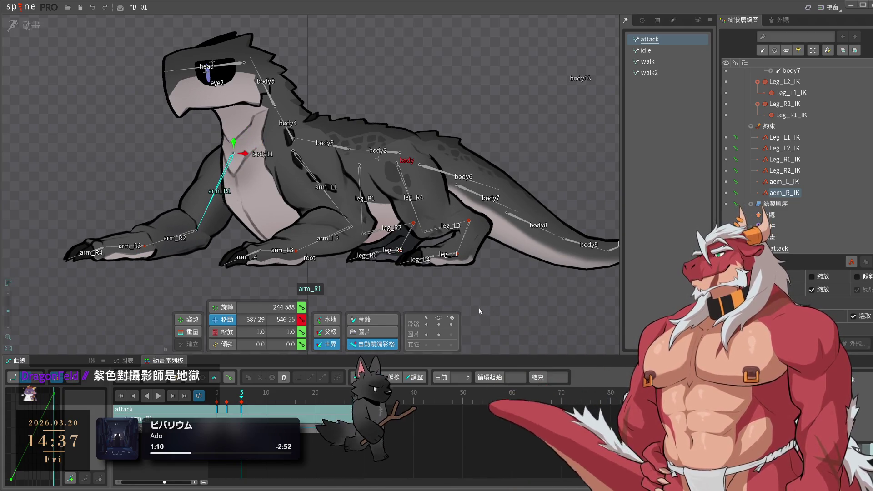
{"action": "key", "text": "space"}
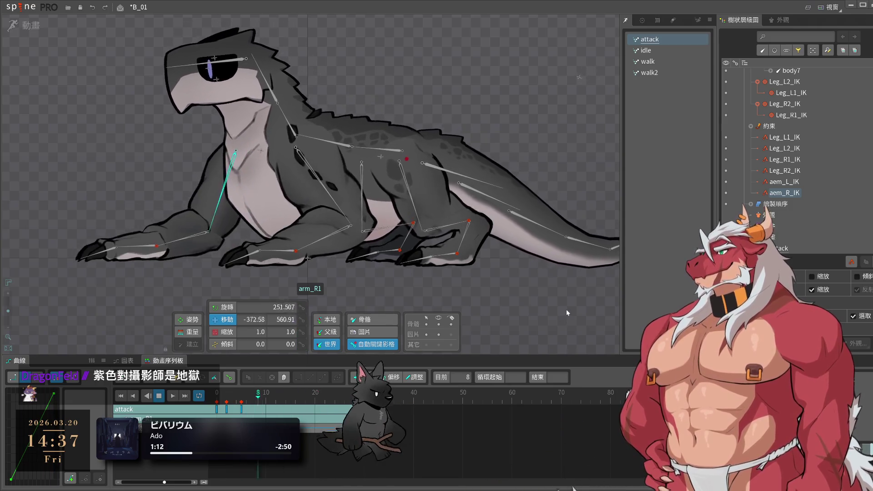
{"action": "key", "text": "space"}
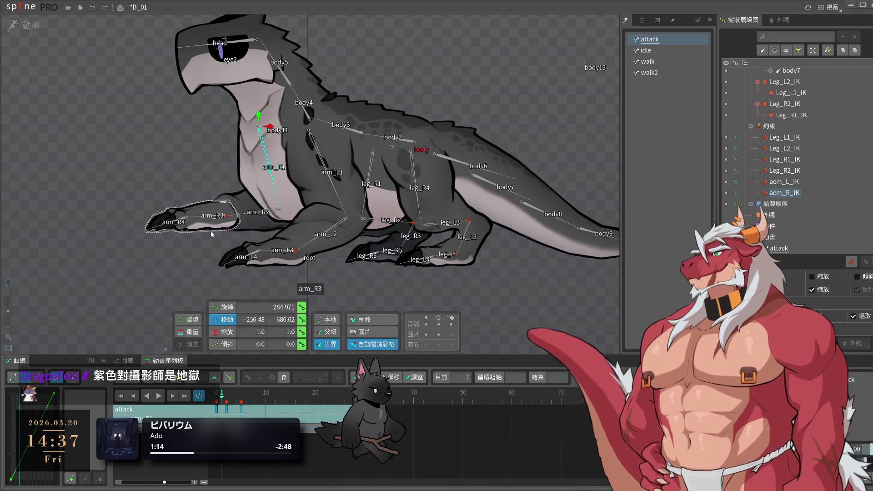
- Rotate the forearm bone arm_R3 down at frame 5 of the attack
{"action": "key", "text": "Left"}
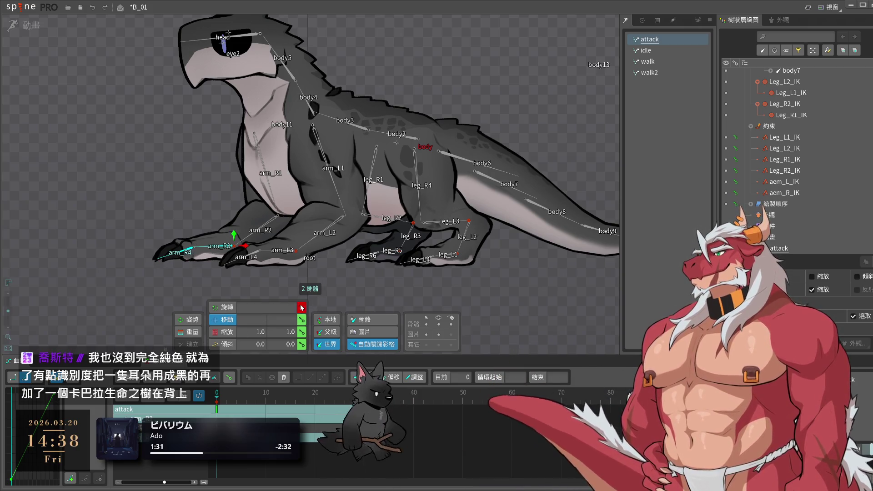
{"action": "left_click_drag", "start_coordinate": [224, 397], "coordinate": [226, 399]}
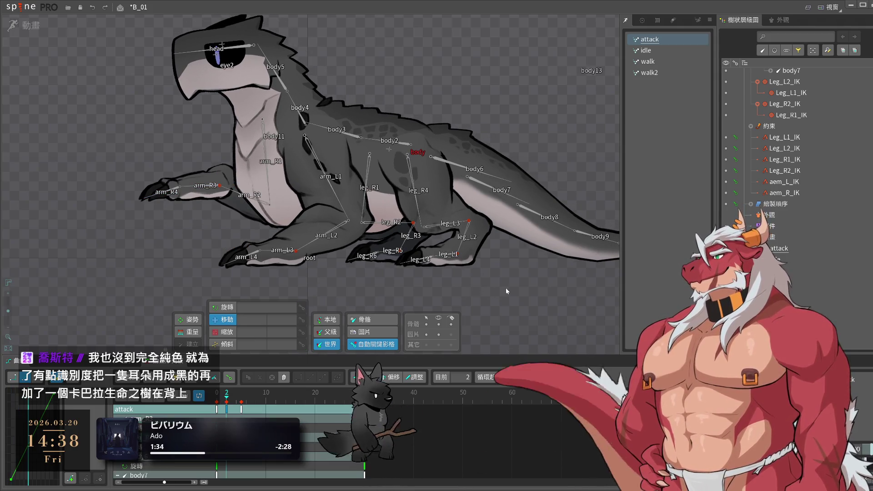
{"action": "left_click", "coordinate": [195, 210]}
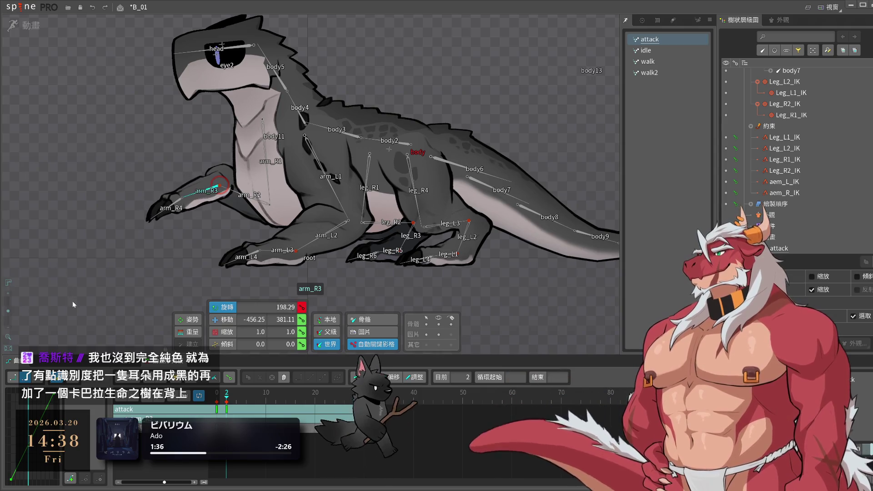
{"action": "left_click", "coordinate": [237, 399]}
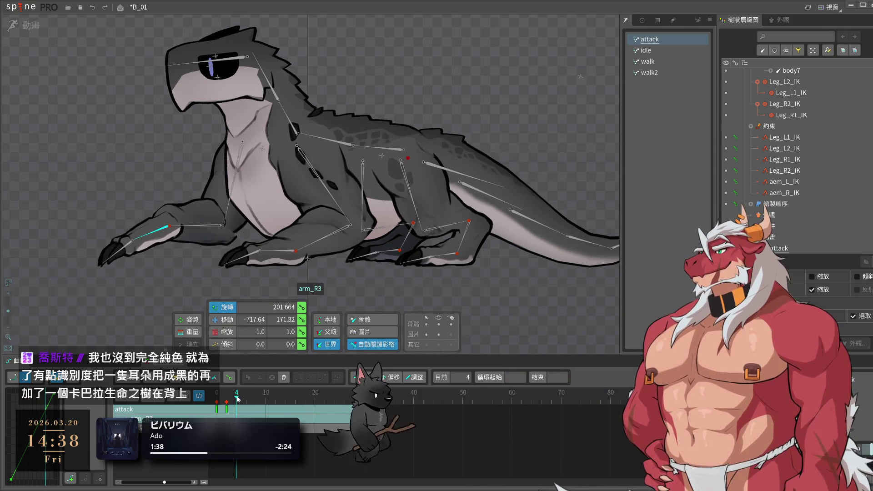
{"action": "left_click", "coordinate": [242, 399]}
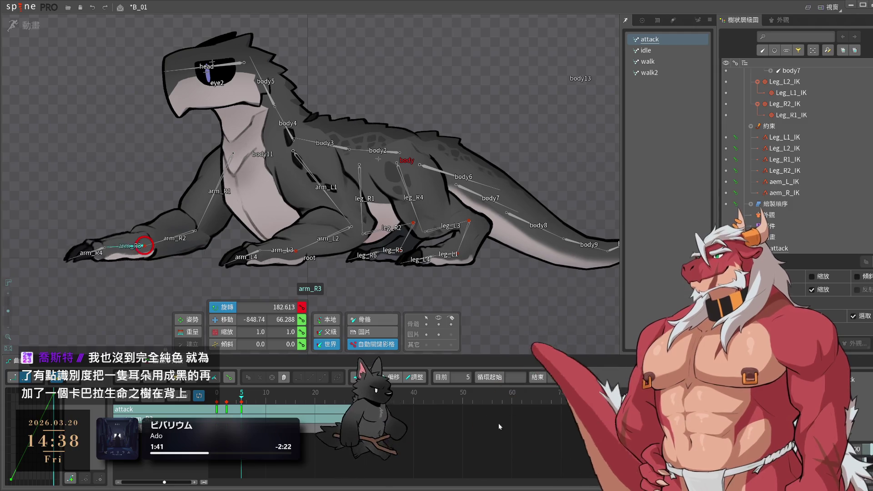
{"action": "left_click_drag", "start_coordinate": [140, 254], "coordinate": [142, 246]}
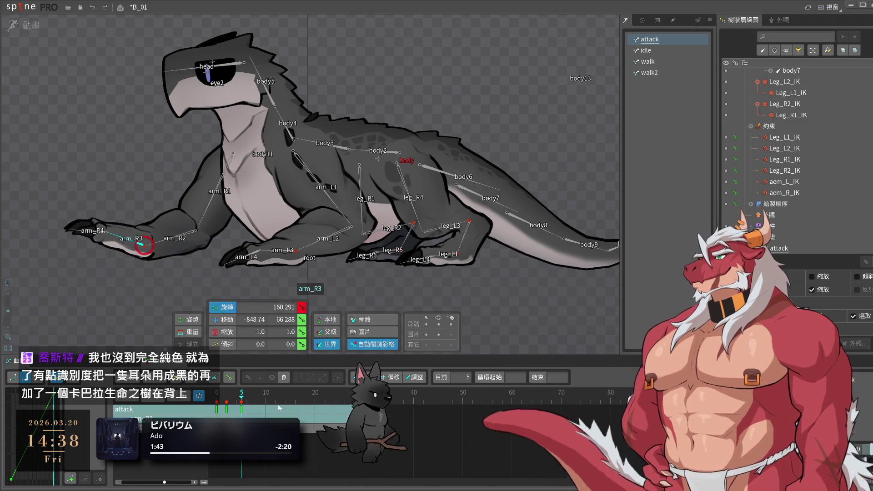
- Check the pose around frames 7–9, then rewind the attack to frame 0
{"action": "left_click", "coordinate": [251, 402]}
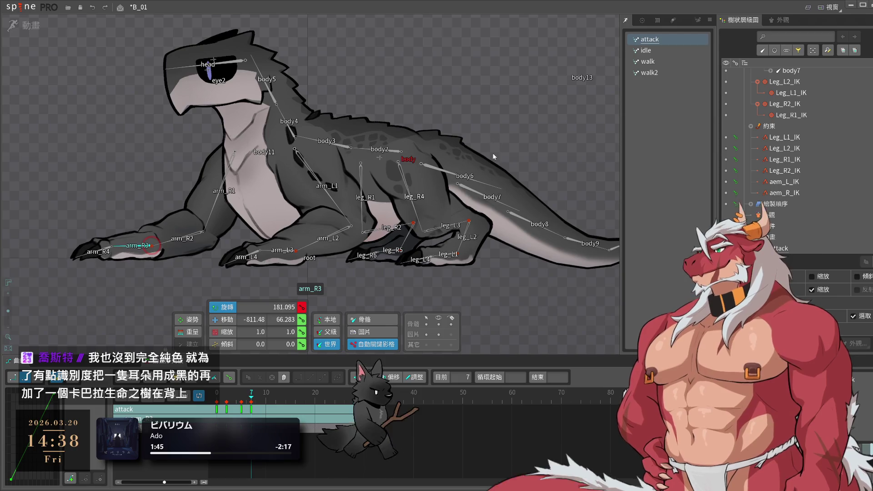
{"action": "left_click_drag", "start_coordinate": [320, 423], "coordinate": [214, 396]}
{"action": "left_click", "coordinate": [214, 395]}
{"action": "left_click_drag", "start_coordinate": [314, 266], "coordinate": [458, 295]}
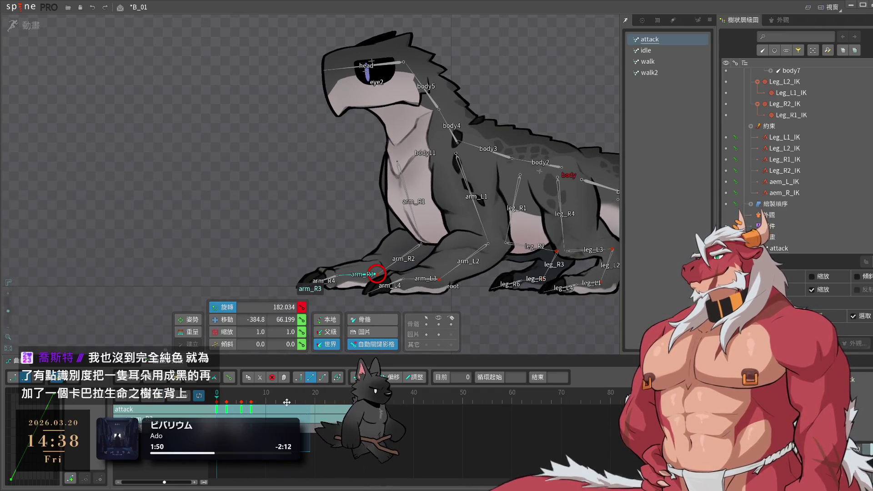
- Key the front arm's aem_R_IK pose at frame 4 and preview it
{"action": "left_click", "coordinate": [226, 402]}
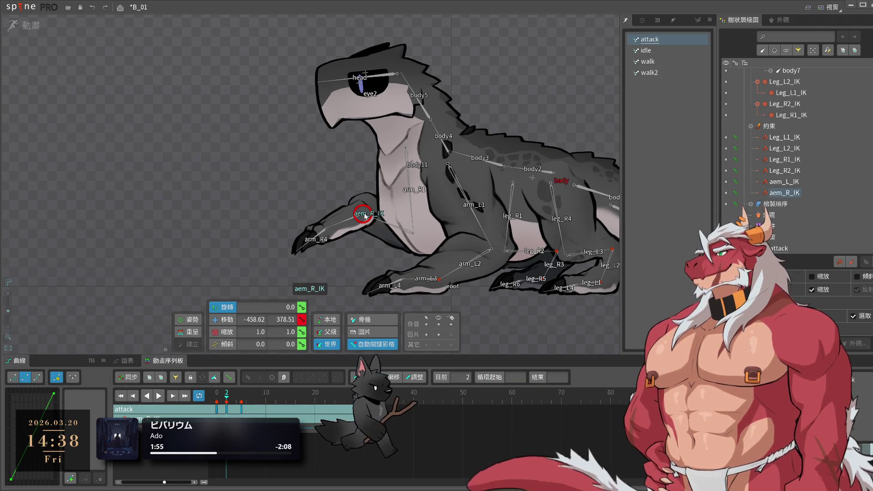
{"action": "left_click", "coordinate": [232, 402]}
{"action": "left_click", "coordinate": [236, 402]}
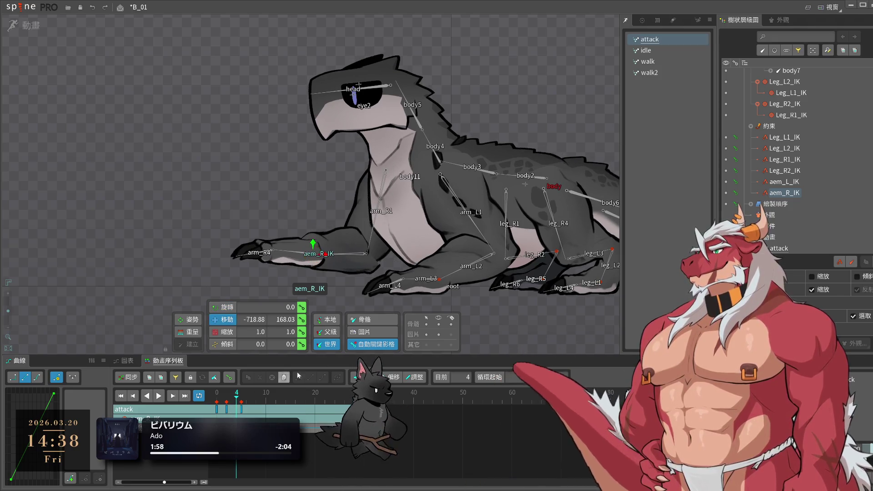
{"action": "key", "text": "k"}
{"action": "key", "text": "space"}
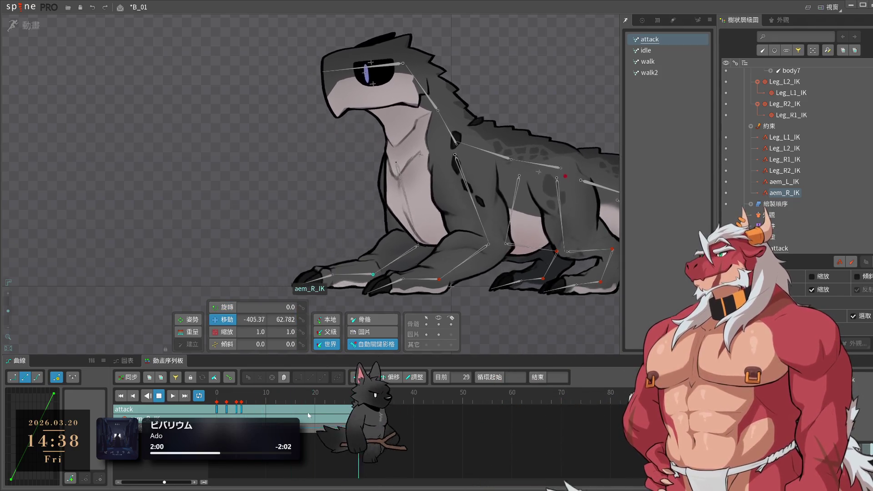
{"action": "key", "text": "space"}
{"action": "key", "text": "space"}
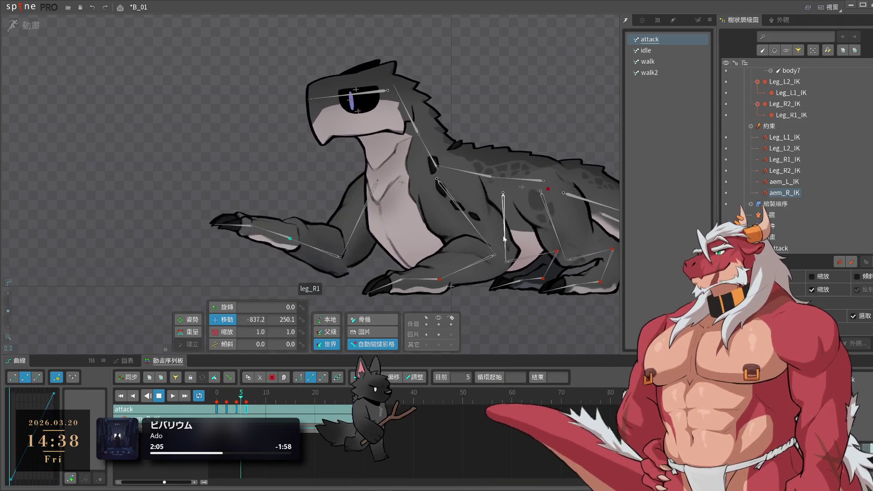
- Move to frame 8 and copy the front arm's keyframe
{"action": "key", "text": "space"}
{"action": "left_click_drag", "start_coordinate": [246, 390], "coordinate": [243, 400]}
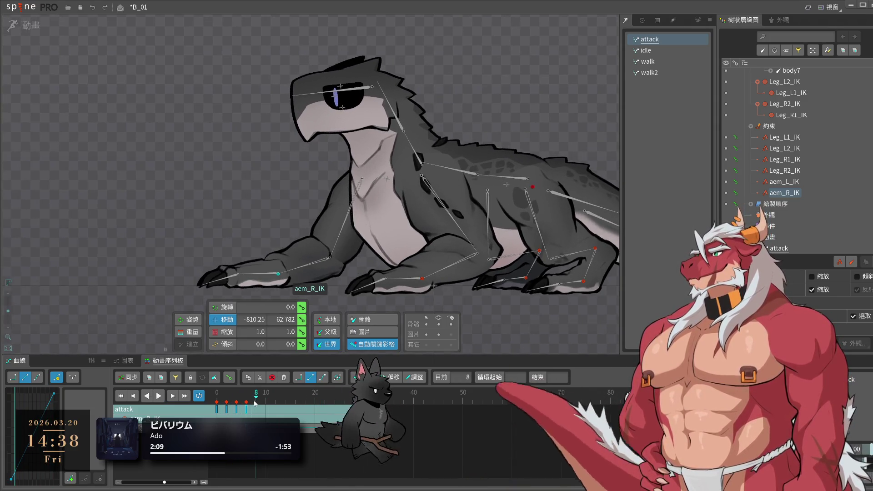
{"action": "left_click_drag", "start_coordinate": [243, 400], "coordinate": [255, 412]}
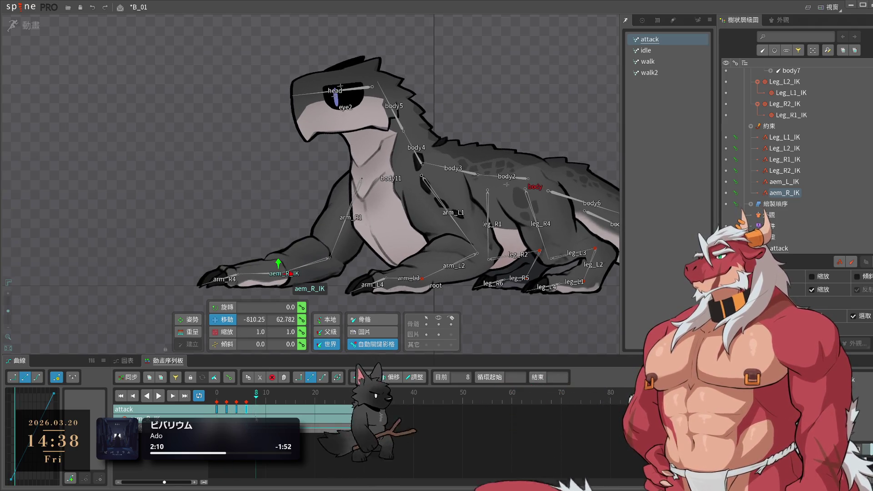
{"action": "key", "text": "ctrl+c"}
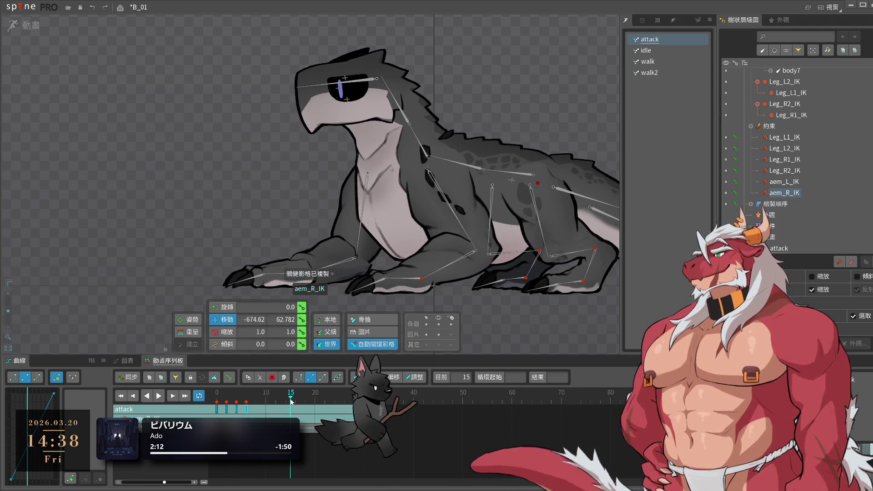
- Paste the copied front-arm keyframe at frames 15, 12 and 13
{"action": "left_click", "coordinate": [290, 392]}
{"action": "key", "text": "ctrl+v"}
{"action": "key", "text": "space"}
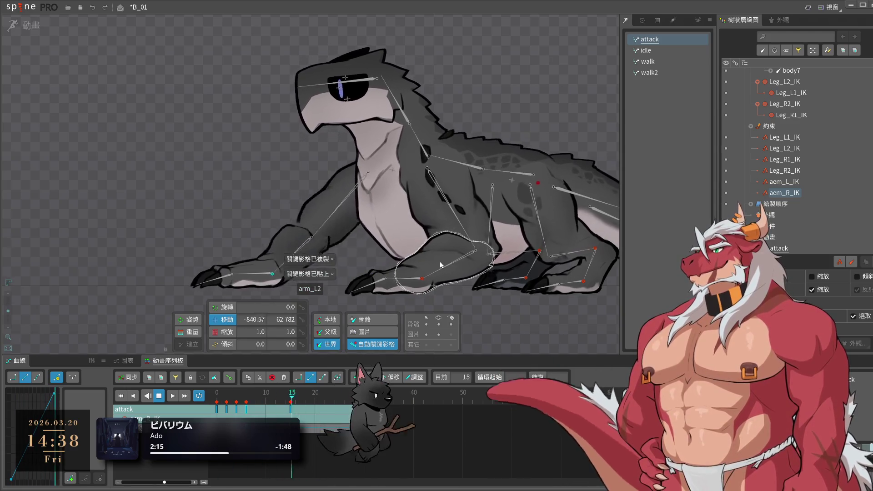
{"action": "key", "text": "space"}
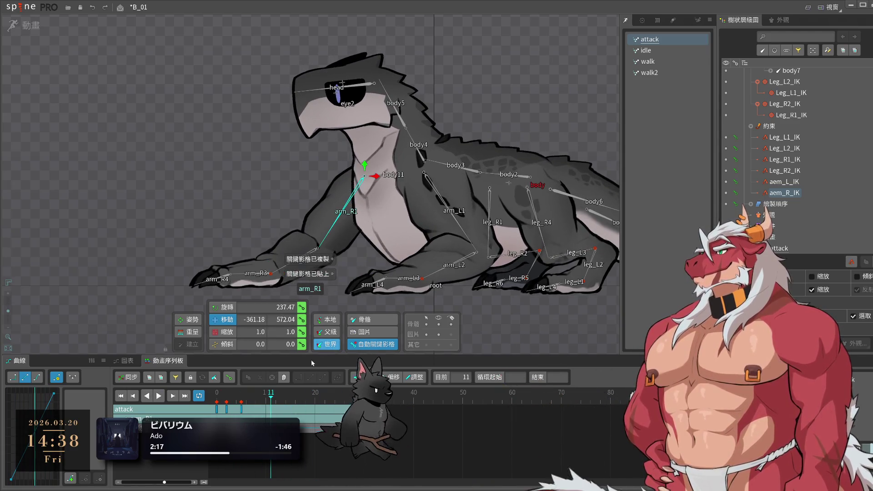
{"action": "left_click", "coordinate": [276, 395]}
{"action": "key", "text": "ctrl+v"}
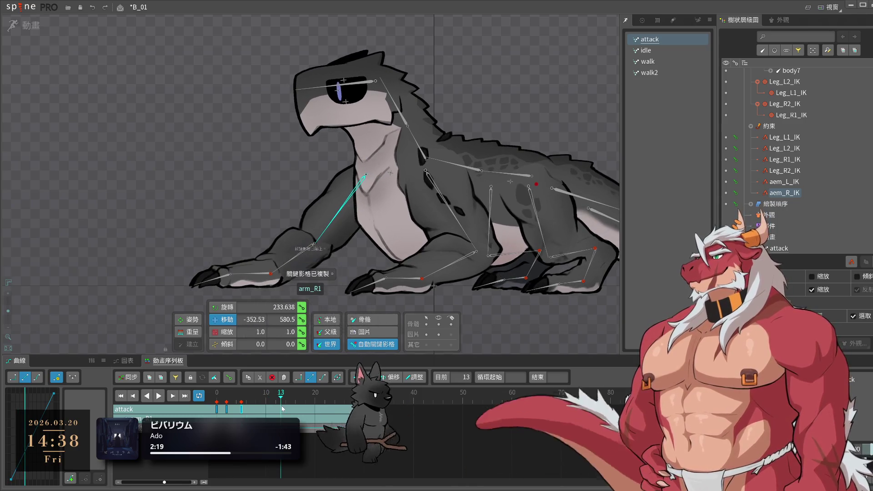
{"action": "key", "text": "ctrl+c"}
{"action": "left_click", "coordinate": [281, 395]}
{"action": "key", "text": "ctrl+v"}
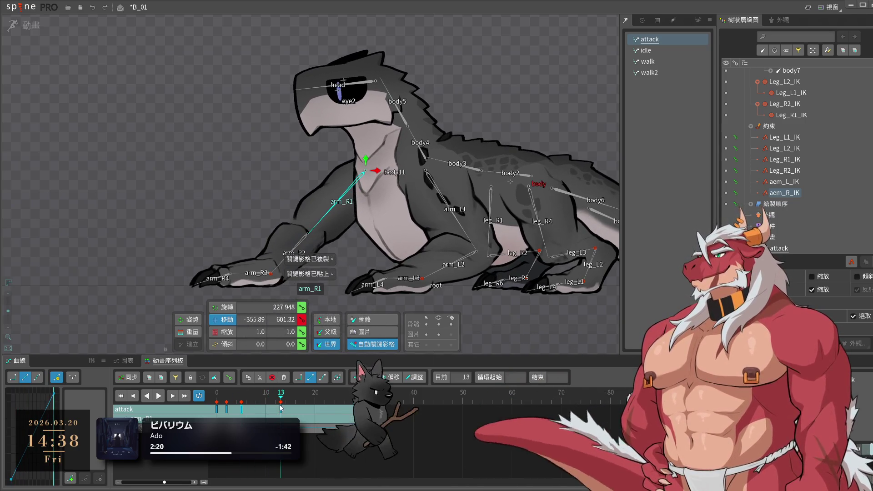
{"action": "key", "text": "space"}
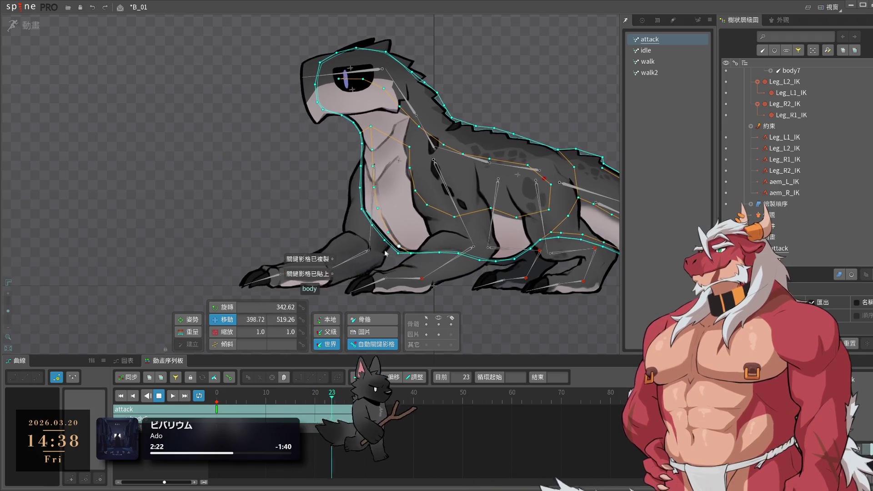
- Copy the body12 keys from the first frame and paste them at frame 11, then preview
{"action": "left_click", "coordinate": [508, 184]}
{"action": "key", "text": "space"}
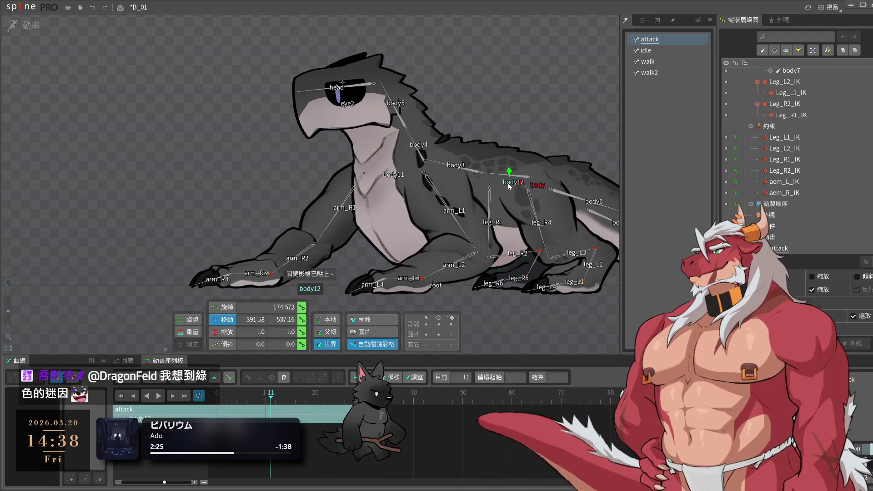
{"action": "left_click", "coordinate": [236, 394]}
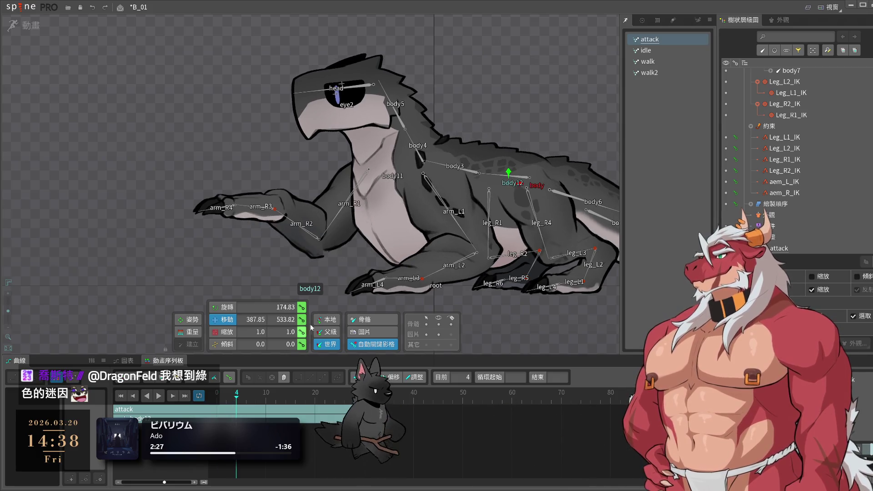
{"action": "left_click", "coordinate": [216, 394]}
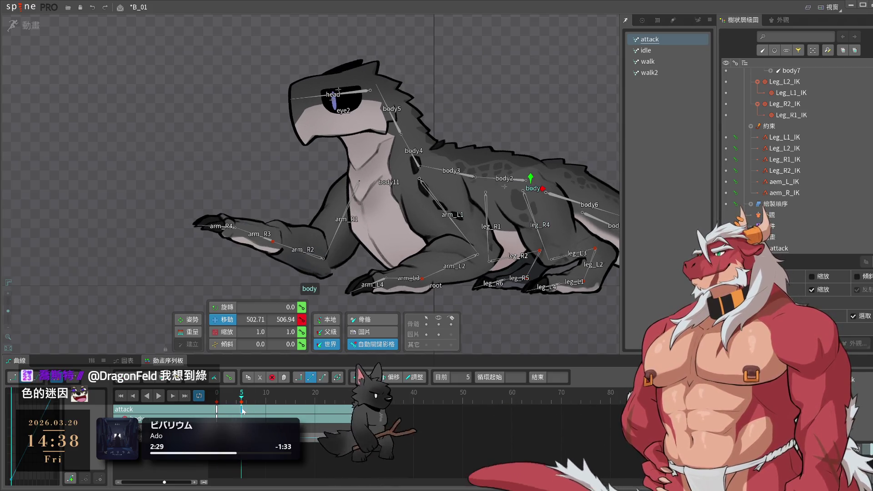
{"action": "key", "text": "ctrl+c"}
{"action": "key", "text": "ctrl+v"}
{"action": "key", "text": "space"}
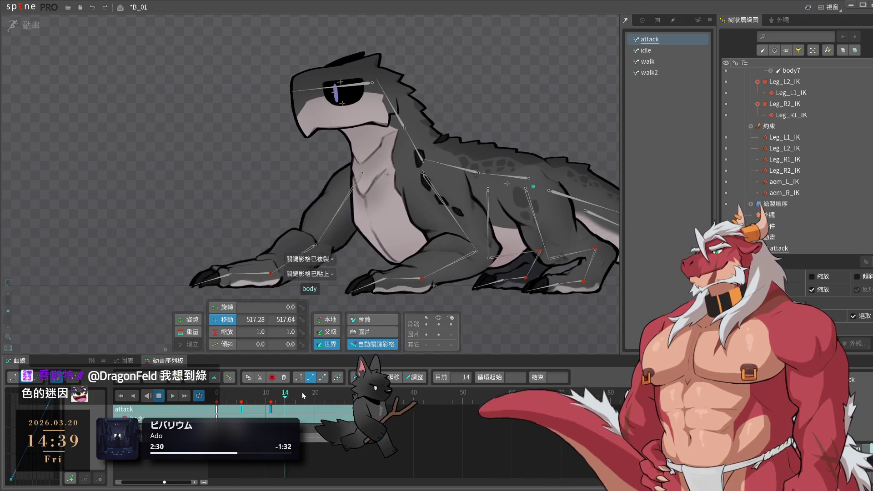
{"action": "left_click", "coordinate": [480, 315]}
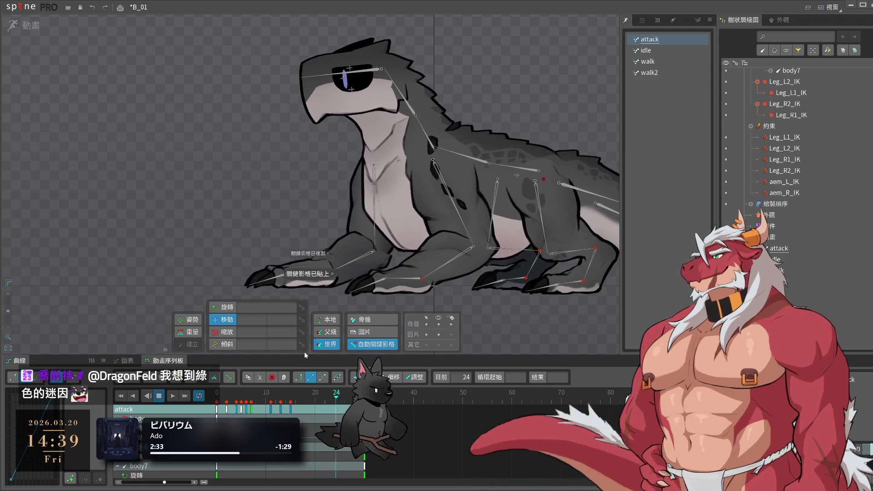
{"action": "left_click", "coordinate": [228, 398]}
{"action": "left_click_drag", "start_coordinate": [228, 399], "coordinate": [236, 399]}
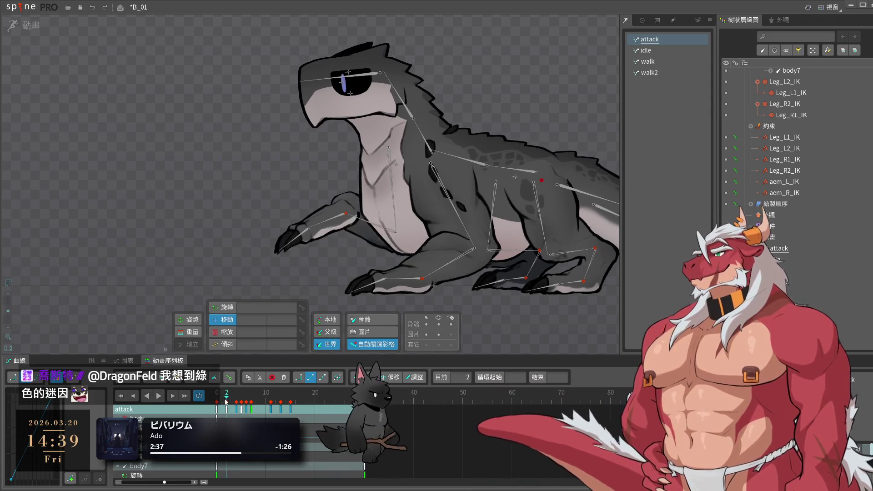
{"action": "left_click", "coordinate": [276, 210]}
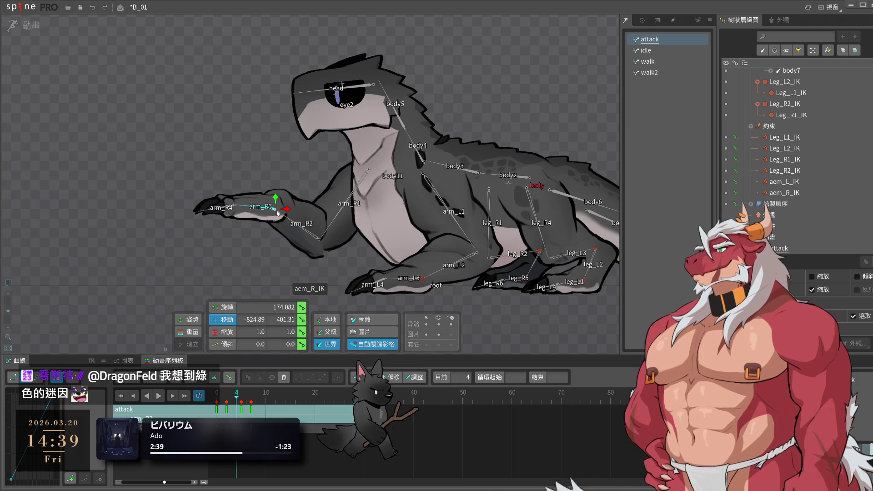
{"action": "left_click_drag", "start_coordinate": [237, 390], "coordinate": [227, 391]}
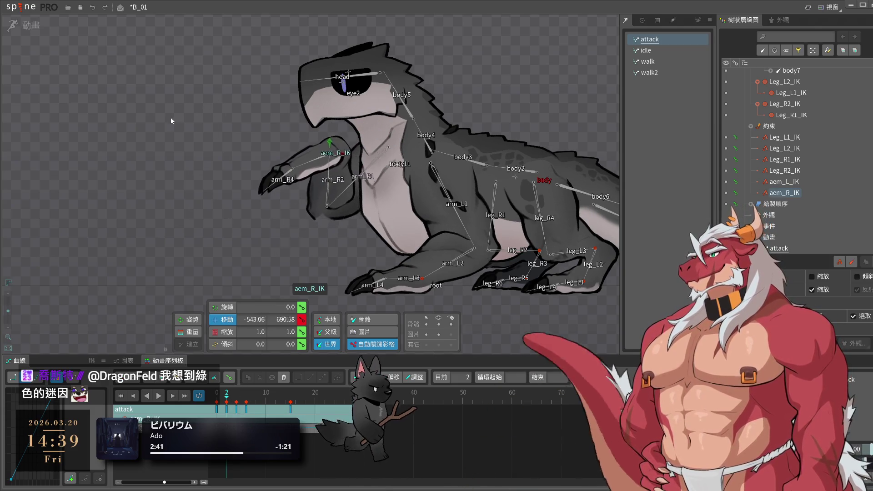
{"action": "left_click_drag", "start_coordinate": [175, 123], "coordinate": [174, 110]}
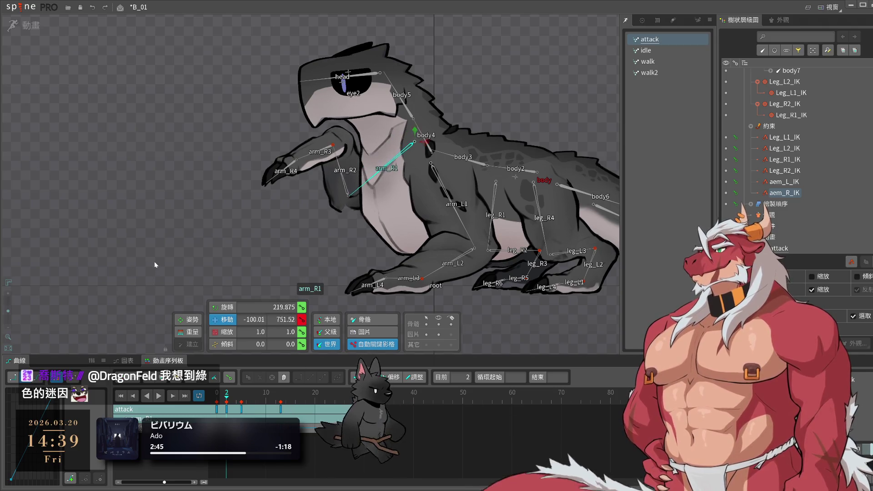
{"action": "key", "text": "space"}
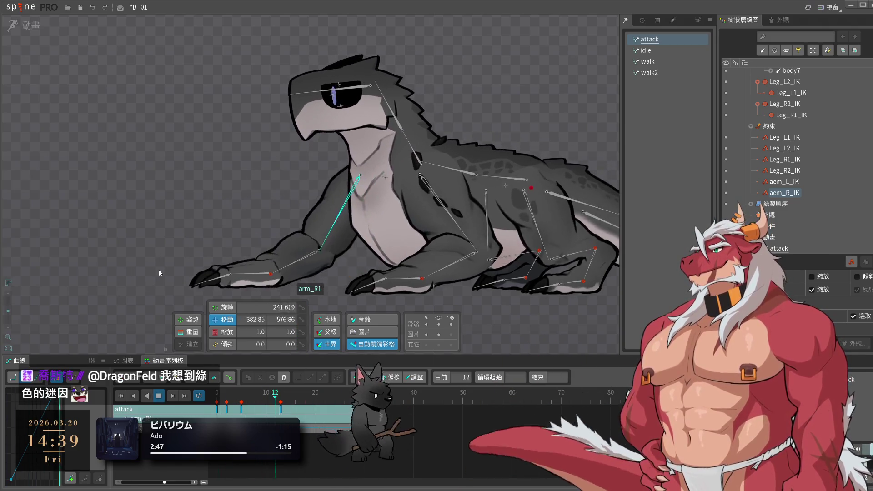
{"action": "key", "text": "space"}
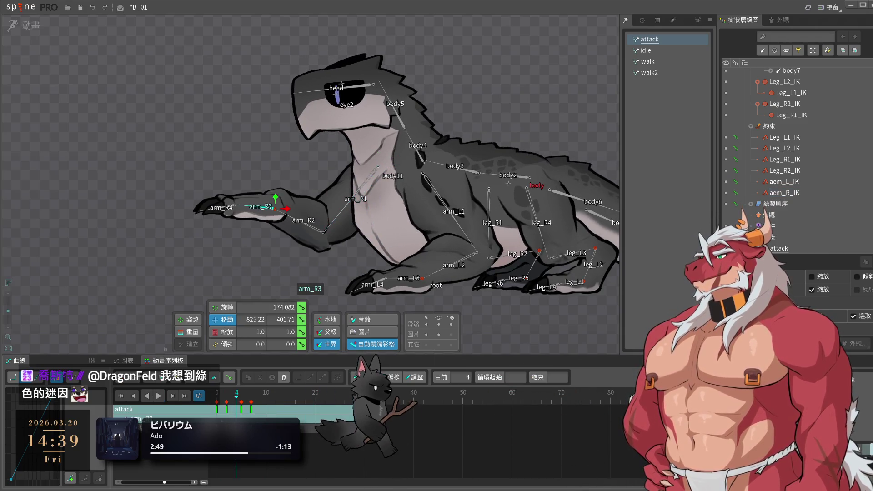
{"action": "key", "text": "Left"}
{"action": "key", "text": "Left"}
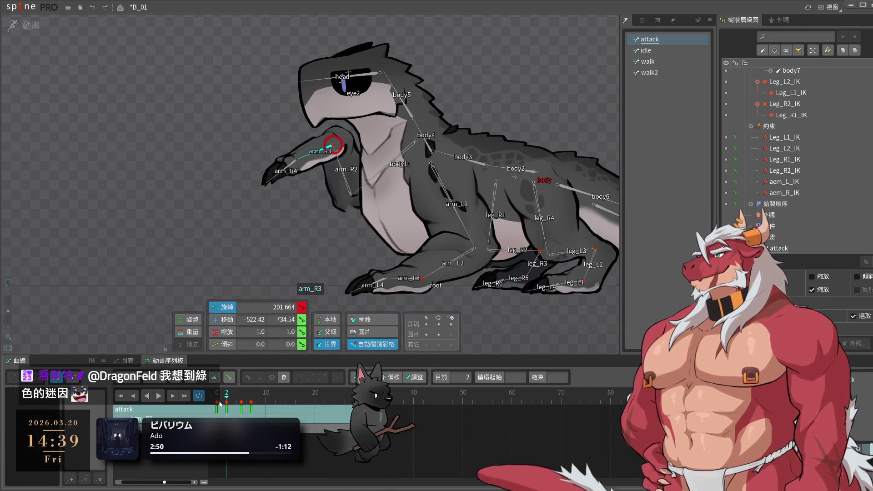
{"action": "left_click_drag", "start_coordinate": [219, 404], "coordinate": [240, 400]}
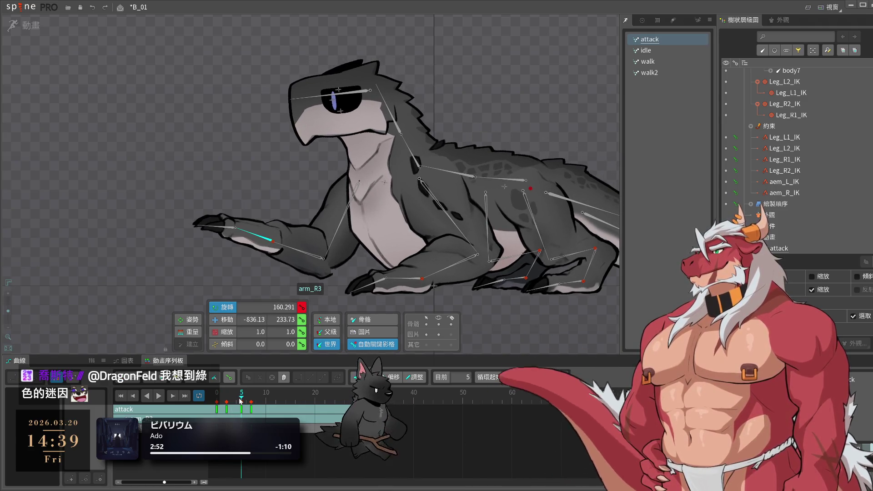
{"action": "left_click_drag", "start_coordinate": [253, 234], "coordinate": [183, 10]}
{"action": "key", "text": "space"}
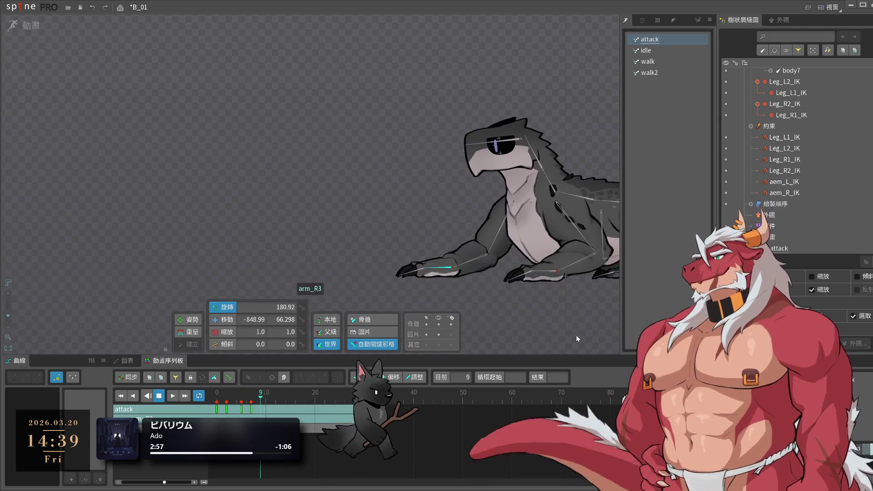
{"action": "left_click", "coordinate": [251, 399]}
{"action": "left_click_drag", "start_coordinate": [253, 398], "coordinate": [244, 392]}
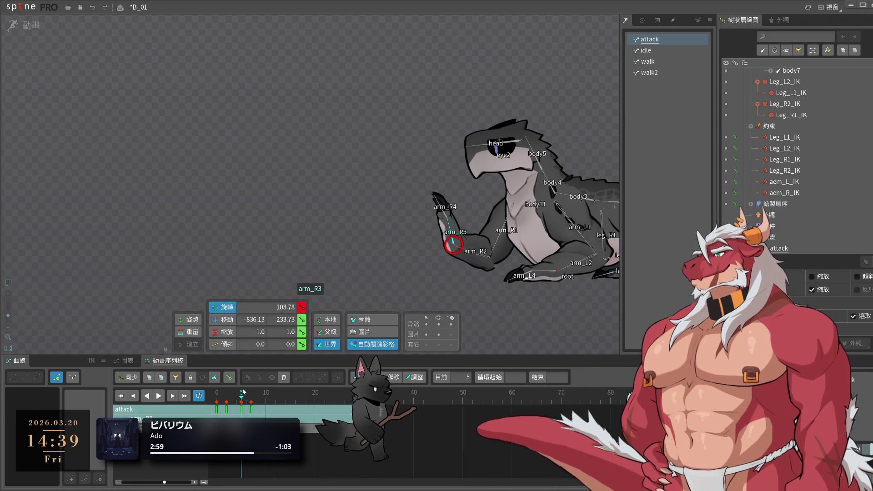
{"action": "key", "text": "space"}
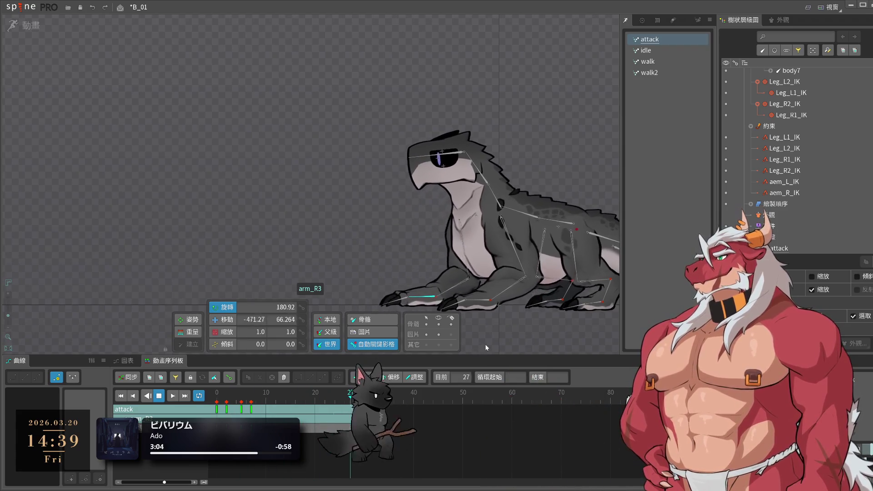
- Select aem_L_IK and move it right to key its translate at frame 4
{"action": "key", "text": "space"}
{"action": "left_click", "coordinate": [489, 300]}
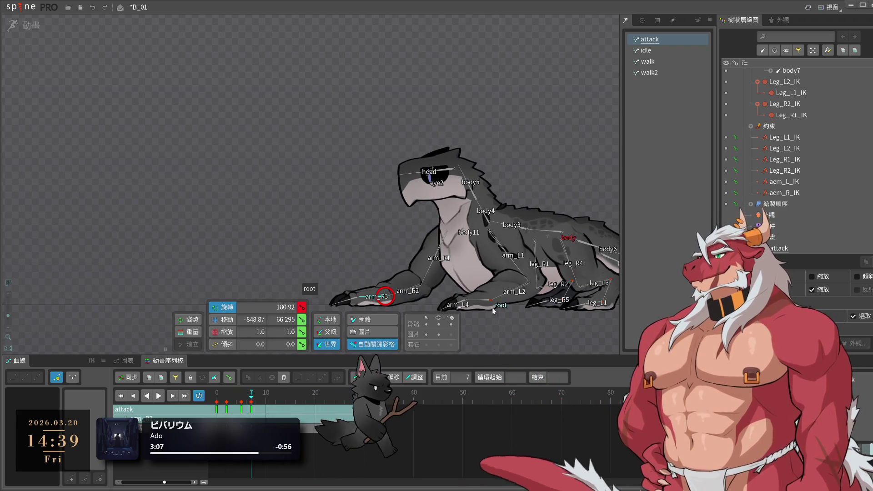
{"action": "left_click_drag", "start_coordinate": [251, 392], "coordinate": [227, 390]}
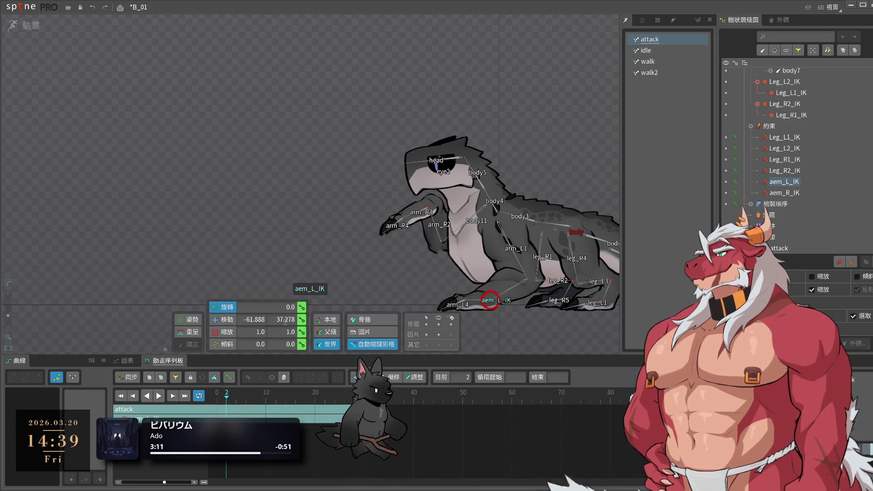
{"action": "left_click_drag", "start_coordinate": [226, 392], "coordinate": [237, 404]}
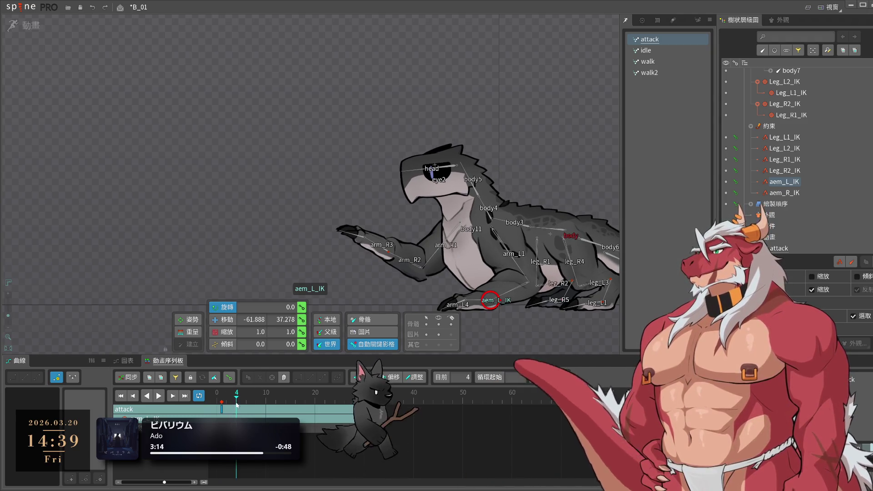
{"action": "left_click_drag", "start_coordinate": [490, 301], "coordinate": [502, 306]}
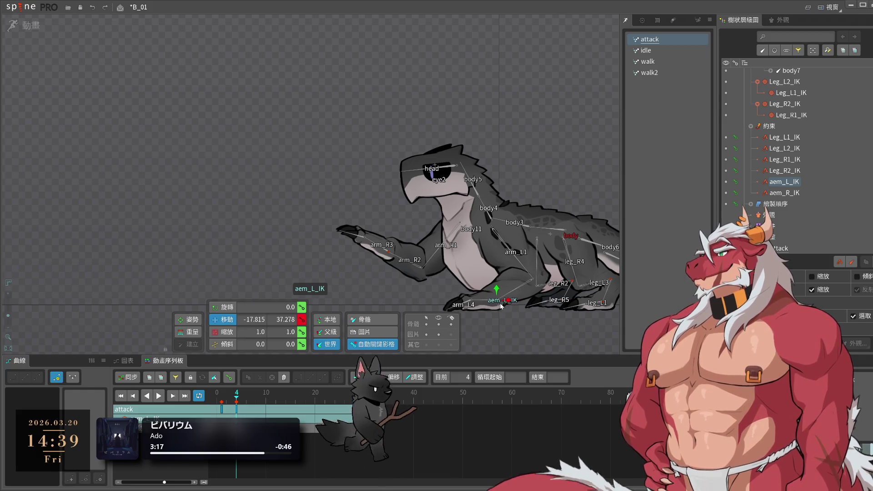
- Copy the frame-4 aem_L_IK key, paste it at a later frame, and replay
{"action": "left_click", "coordinate": [222, 410]}
{"action": "key", "text": "ctrl+c"}
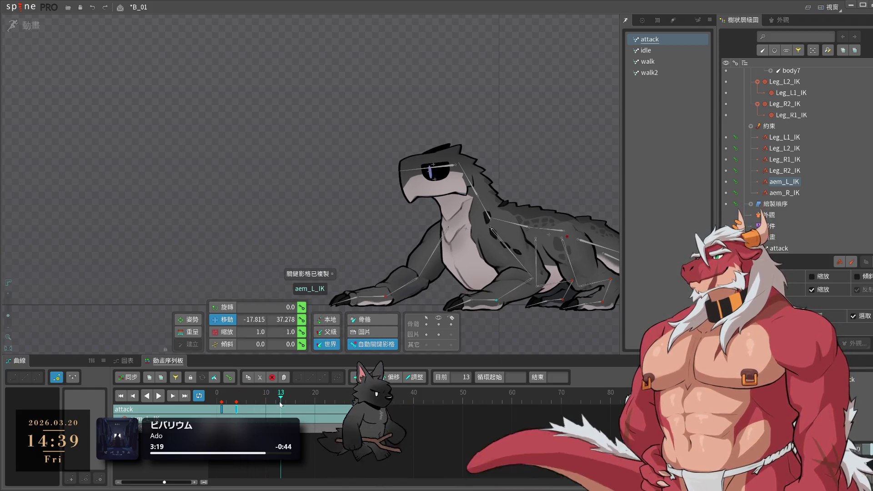
{"action": "left_click", "coordinate": [286, 410]}
{"action": "key", "text": "ctrl+v"}
{"action": "left_click", "coordinate": [364, 394]}
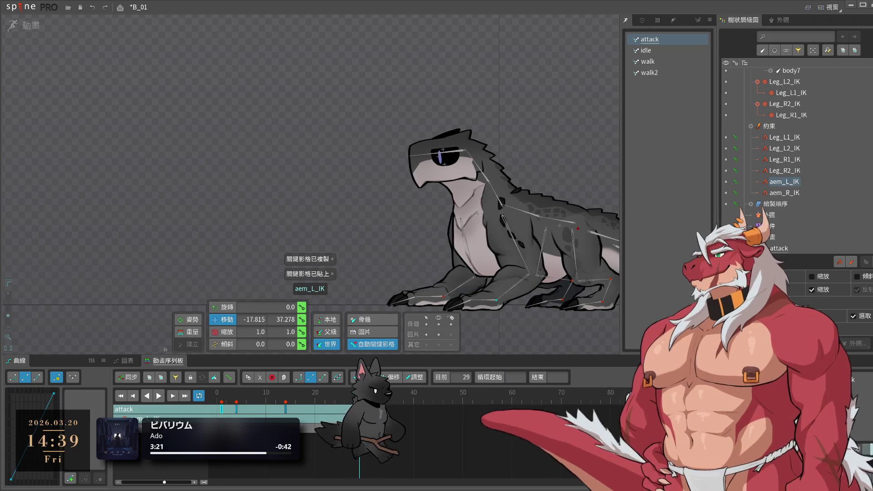
{"action": "key", "text": "space"}
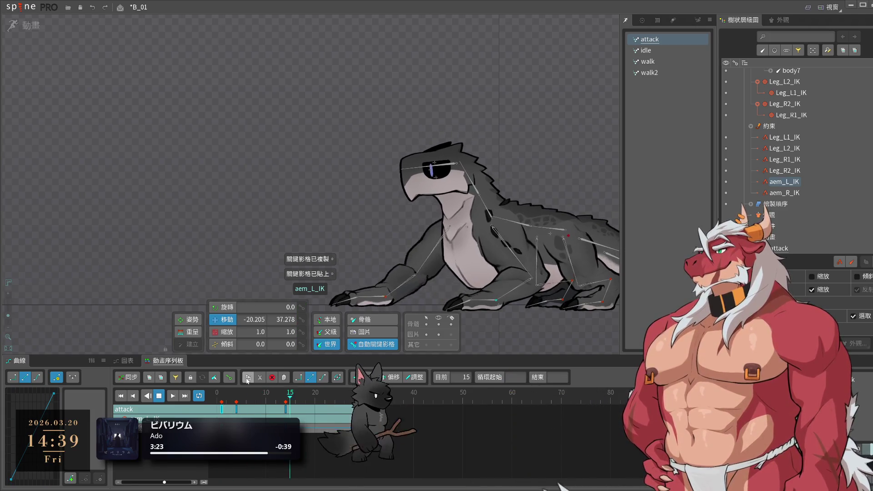
{"action": "key", "text": "space"}
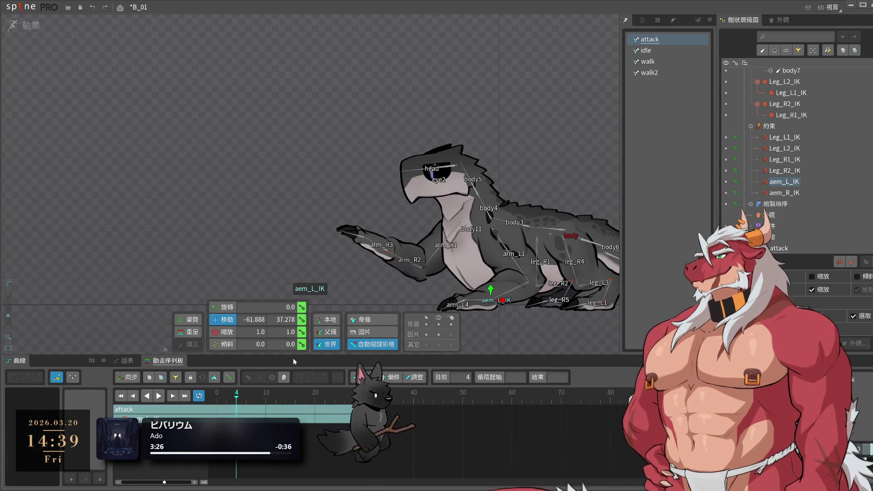
{"action": "key", "text": "space"}
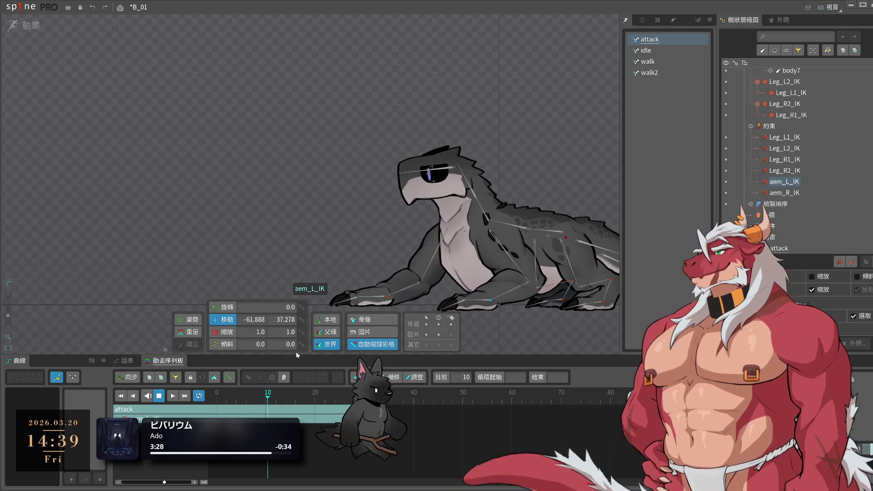
{"action": "key", "text": "space"}
{"action": "key", "text": "space"}
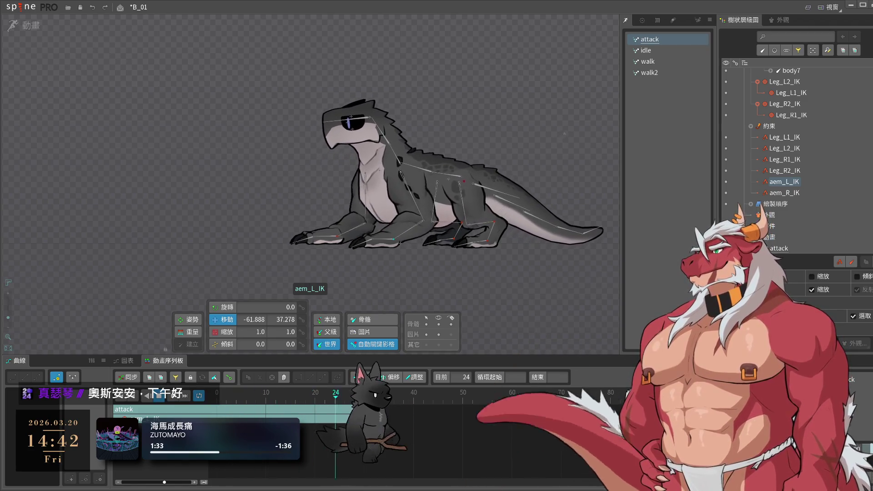
{"action": "key", "text": "l"}
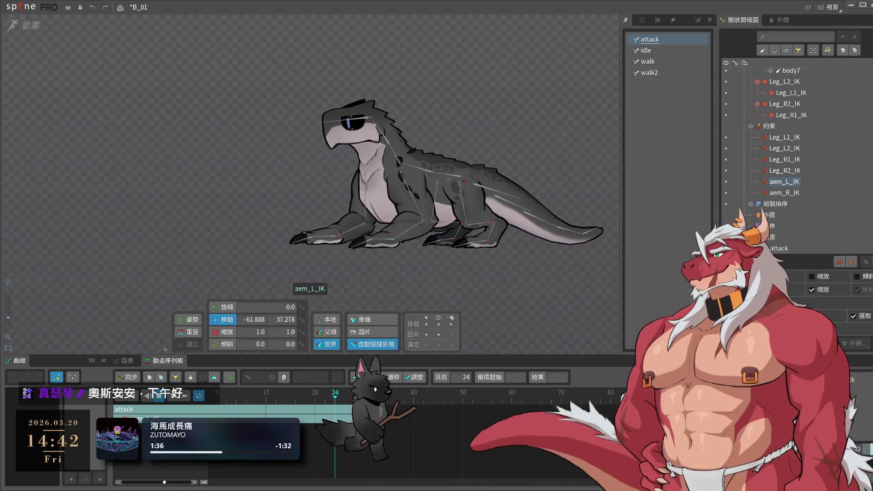
{"action": "key", "text": "comma"}
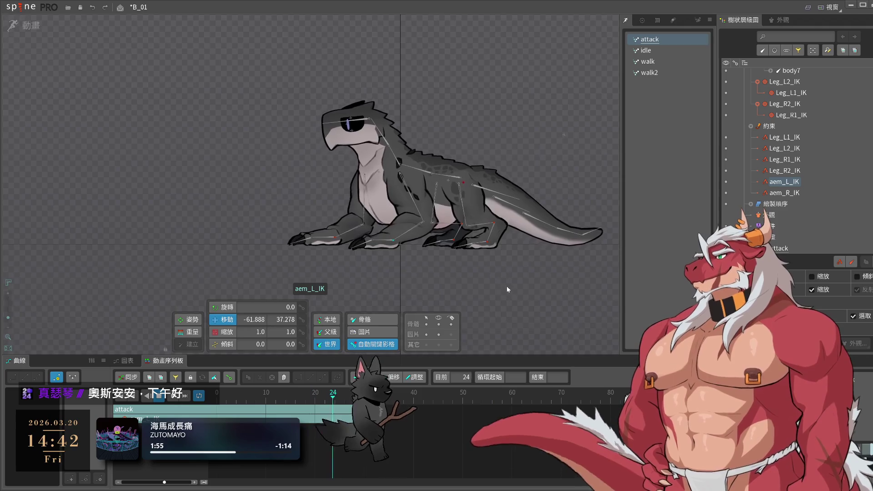
{"action": "scroll", "coordinate": [502, 289], "scroll_direction": "up", "scroll_amount": 2}
{"action": "left_click_drag", "start_coordinate": [501, 288], "coordinate": [461, 307]}
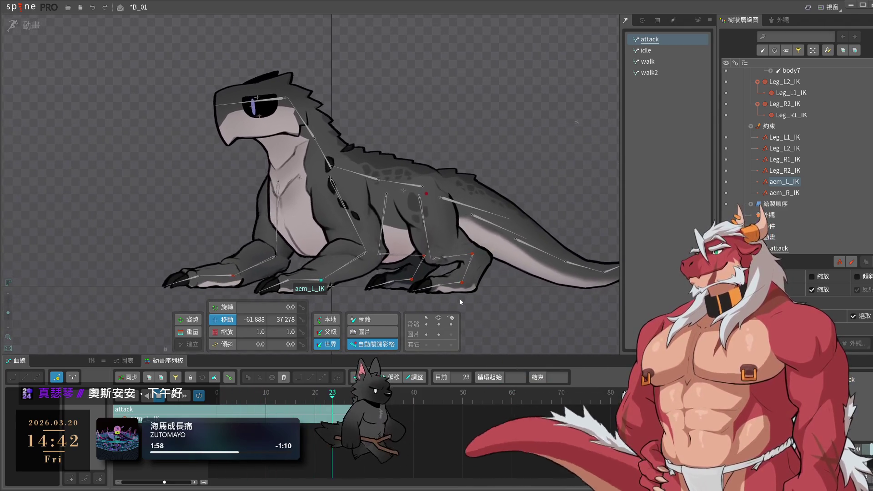
- Key aem_R_IK near frame 4 at -289.71, 621.02 so the front arm reaches forward, then preview
{"action": "key", "text": "space"}
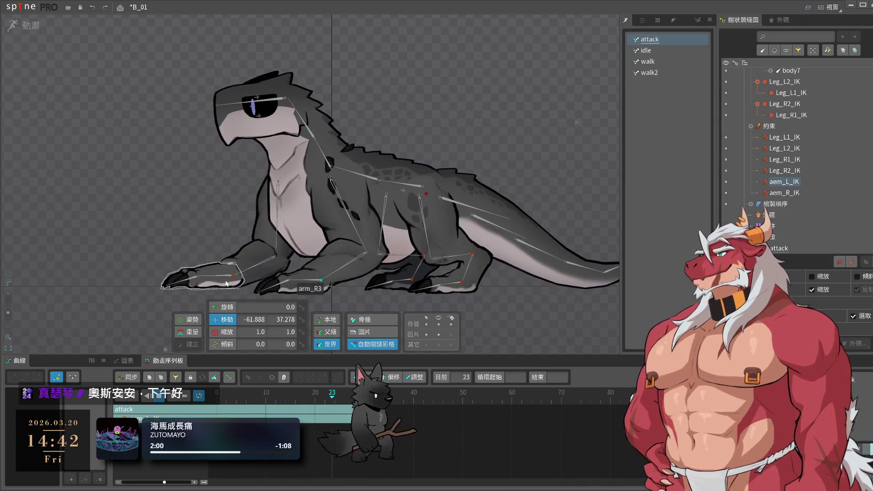
{"action": "left_click", "coordinate": [189, 274]}
{"action": "left_click", "coordinate": [240, 405]}
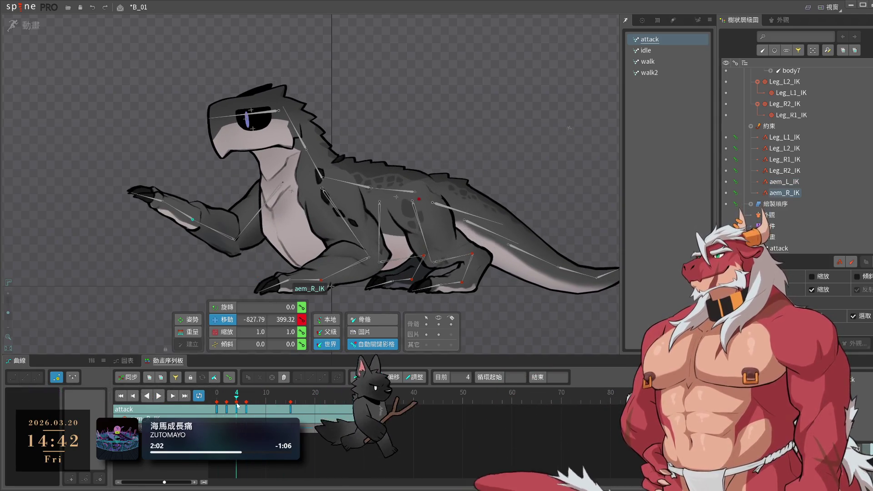
{"action": "left_click_drag", "start_coordinate": [241, 404], "coordinate": [238, 415]}
{"action": "left_click", "coordinate": [261, 202]}
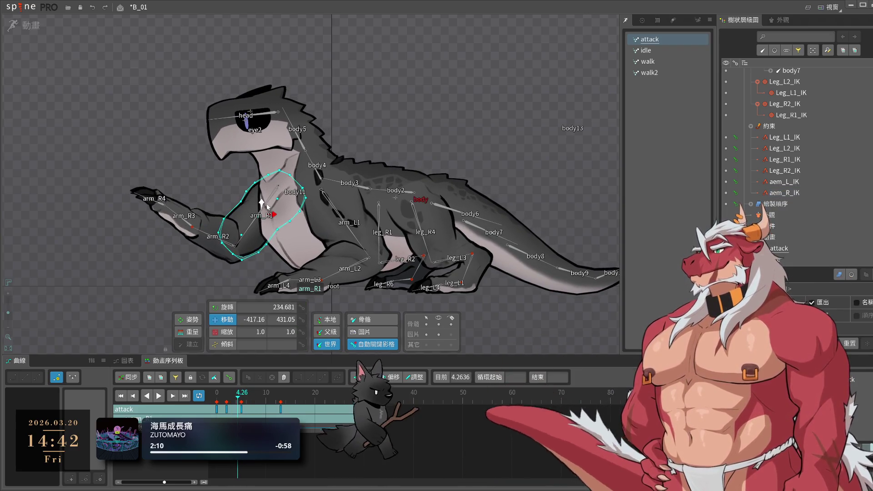
{"action": "left_click", "coordinate": [279, 178]}
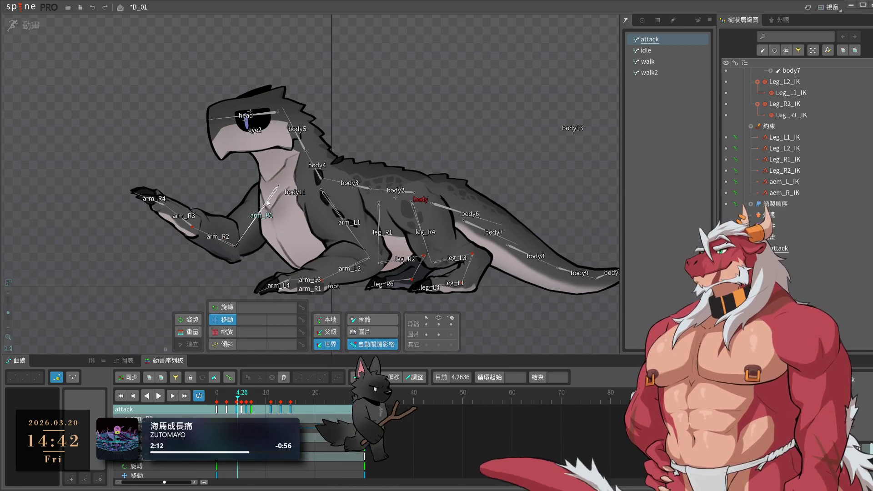
{"action": "mouse_move", "coordinate": [249, 403]}
{"action": "left_mouse_down"}
{"action": "mouse_move", "coordinate": [227, 417]}
{"action": "mouse_move", "coordinate": [253, 415]}
{"action": "left_mouse_up"}
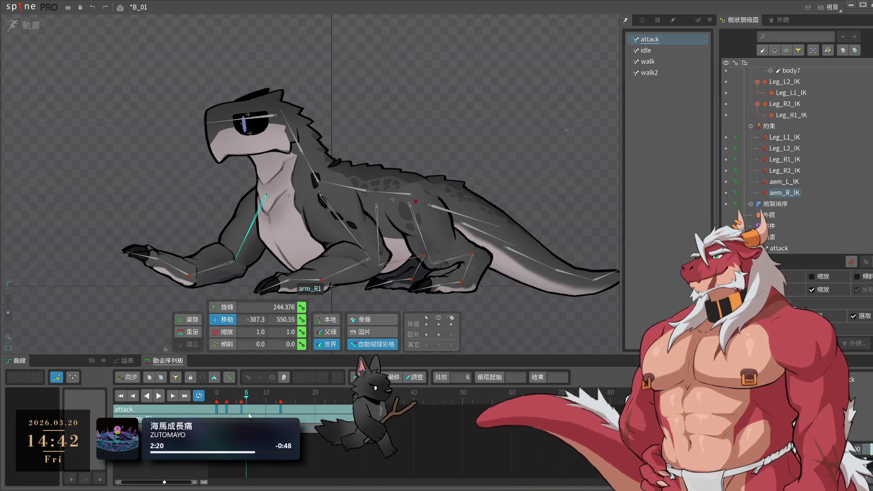
{"action": "key", "text": "space"}
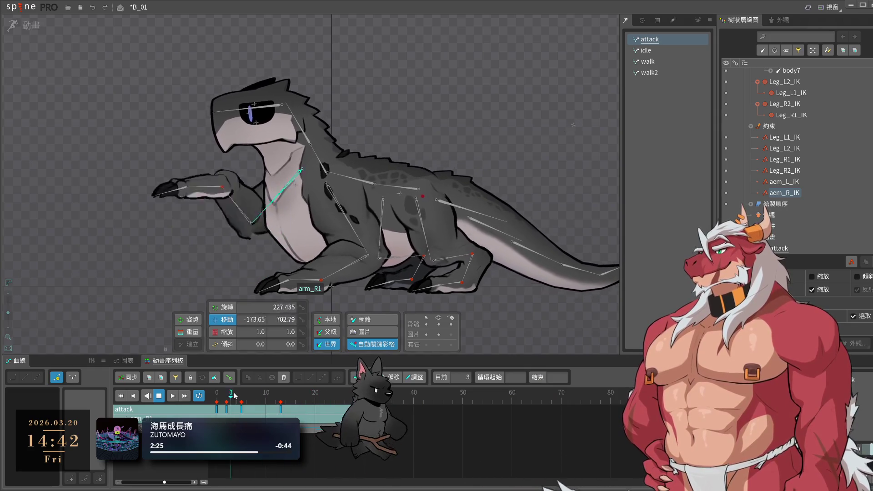
{"action": "key", "text": "space"}
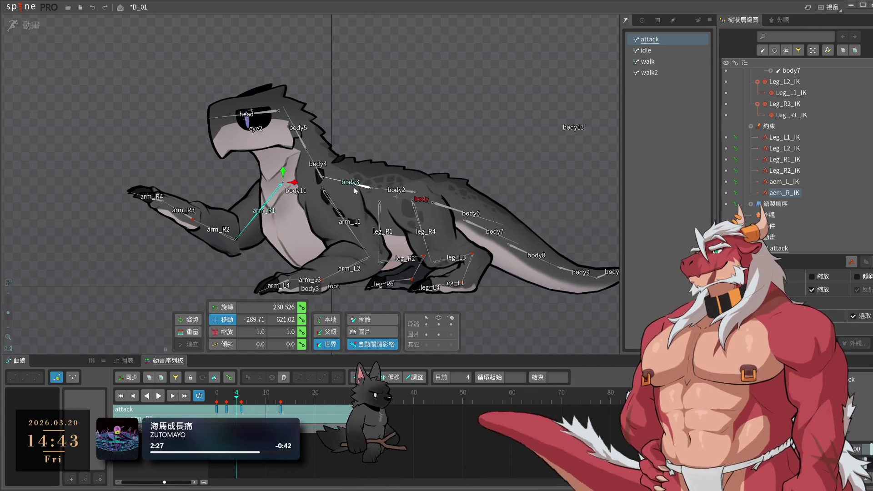
- Copy the body3 bone's frame-5 key, paste it at frame 8, and scrub to check
{"action": "left_click", "coordinate": [359, 189]}
{"action": "left_click_drag", "start_coordinate": [236, 408], "coordinate": [226, 408]}
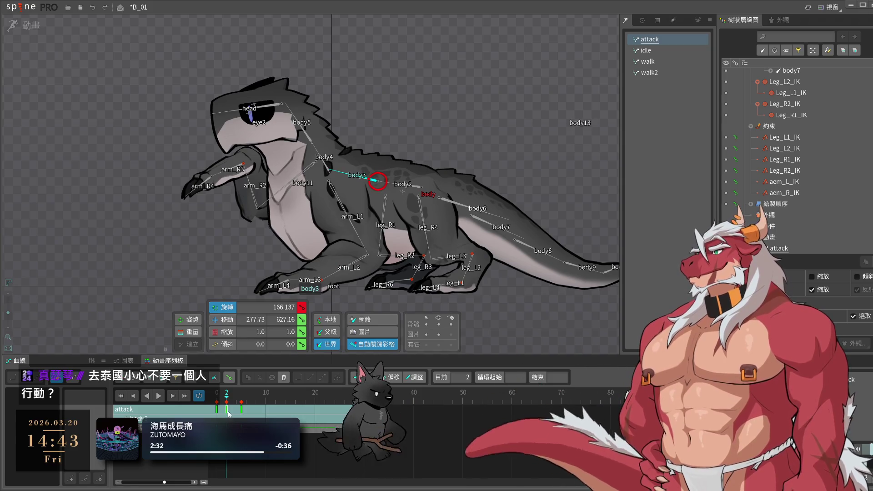
{"action": "left_click", "coordinate": [236, 402]}
{"action": "left_click", "coordinate": [241, 402]}
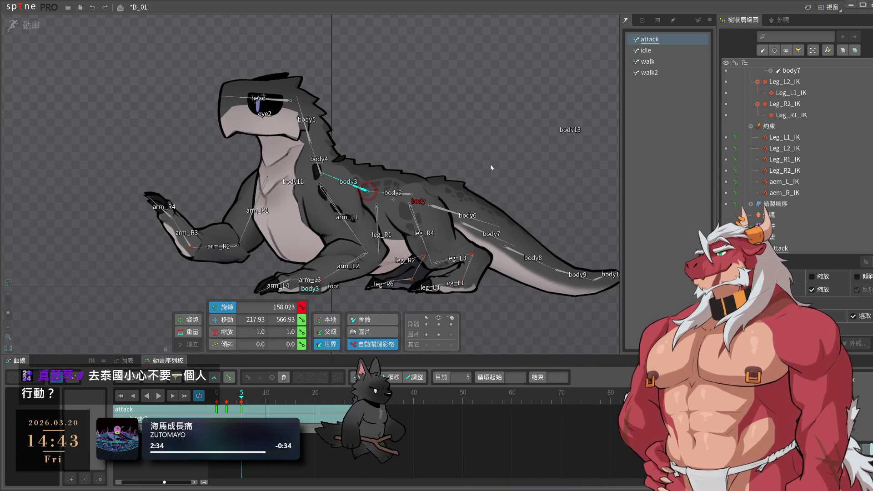
{"action": "left_click", "coordinate": [257, 402]}
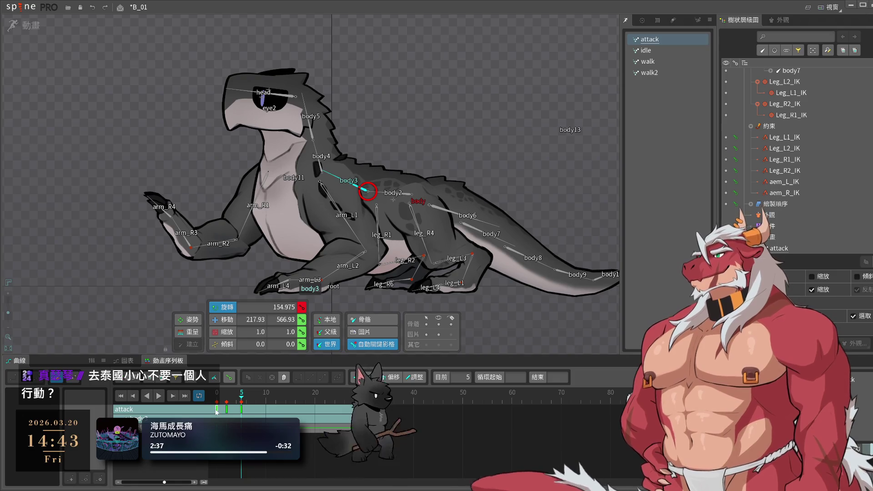
{"action": "key", "text": "ctrl+c"}
{"action": "left_click", "coordinate": [226, 400]}
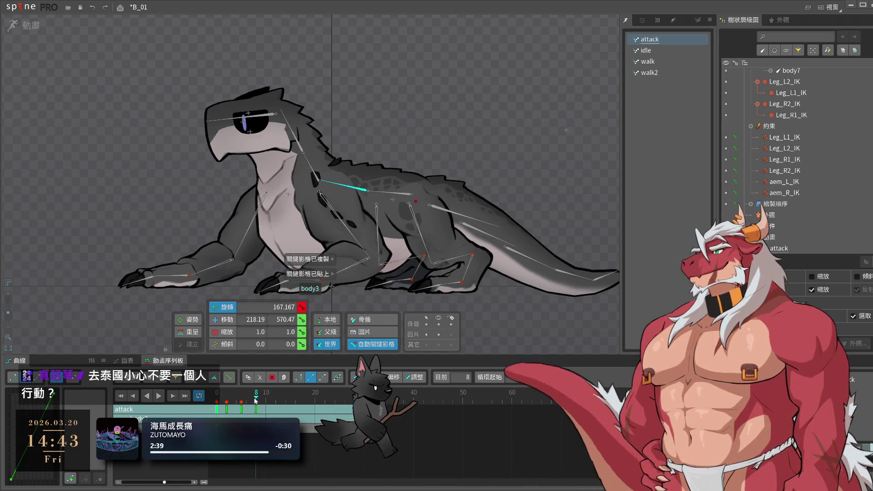
{"action": "key", "text": "ctrl+v"}
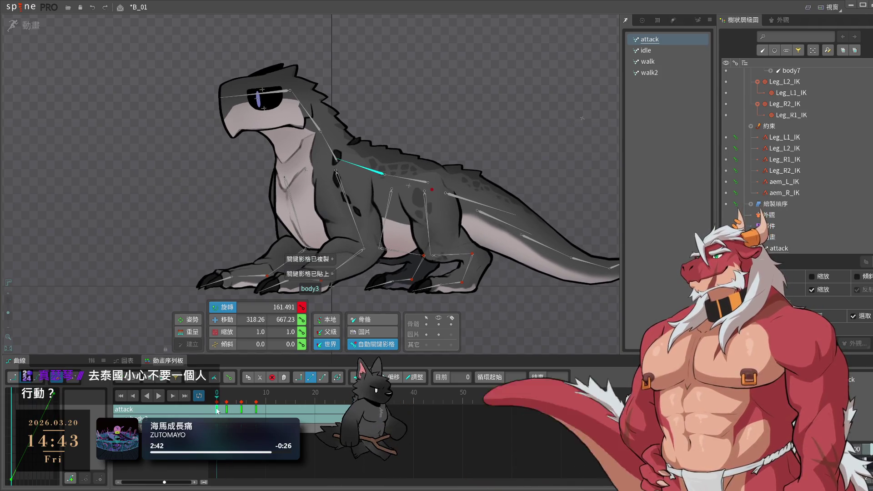
{"action": "mouse_move", "coordinate": [226, 406]}
{"action": "left_mouse_down"}
{"action": "mouse_move", "coordinate": [250, 412]}
{"action": "mouse_move", "coordinate": [233, 415]}
{"action": "left_mouse_up"}
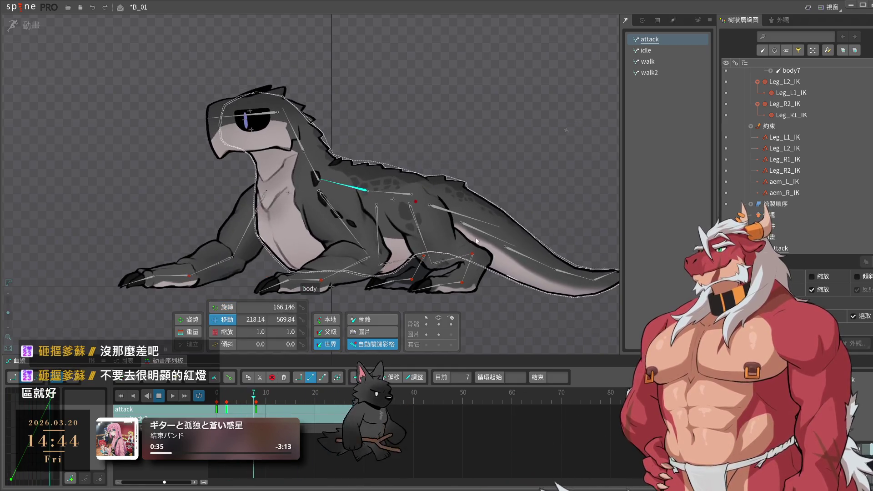
- Frame the hind legs, select the Leg_L2_IK and Leg_R2_IK targets, and rewind to frame 2
{"action": "left_click_drag", "start_coordinate": [423, 300], "coordinate": [449, 299]}
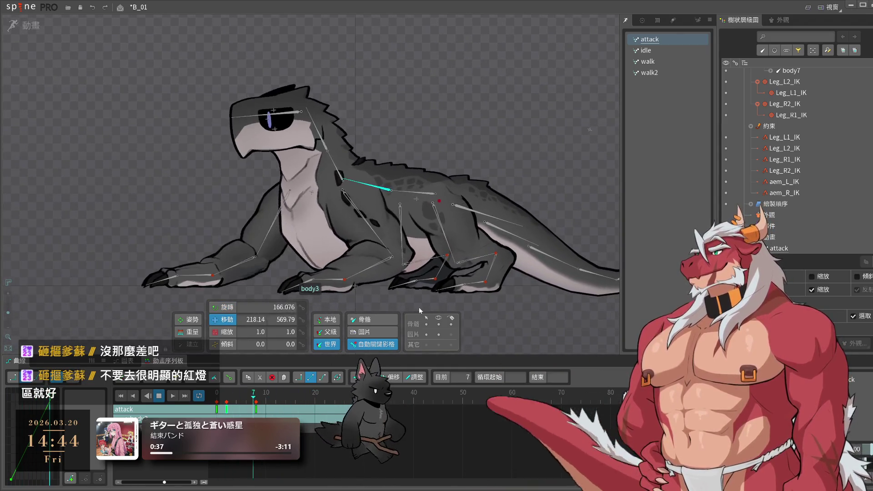
{"action": "left_click", "coordinate": [557, 295]}
{"action": "left_click_drag", "start_coordinate": [547, 295], "coordinate": [532, 293]}
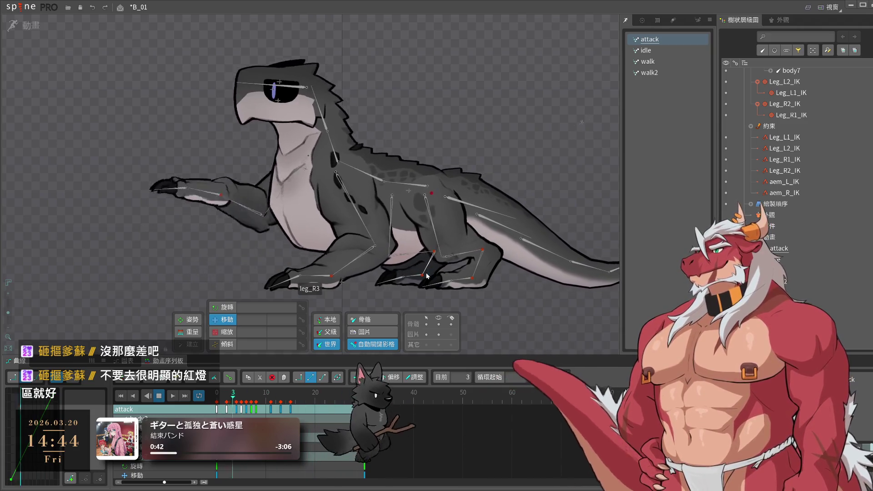
{"action": "left_click", "coordinate": [476, 286]}
{"action": "scroll", "coordinate": [444, 310], "scroll_direction": "up", "scroll_amount": 3}
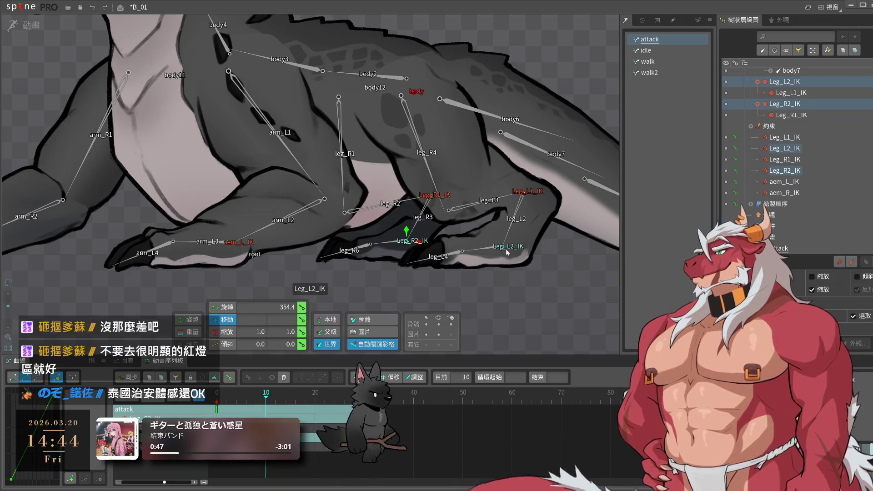
{"action": "left_click_drag", "start_coordinate": [263, 409], "coordinate": [227, 410]}
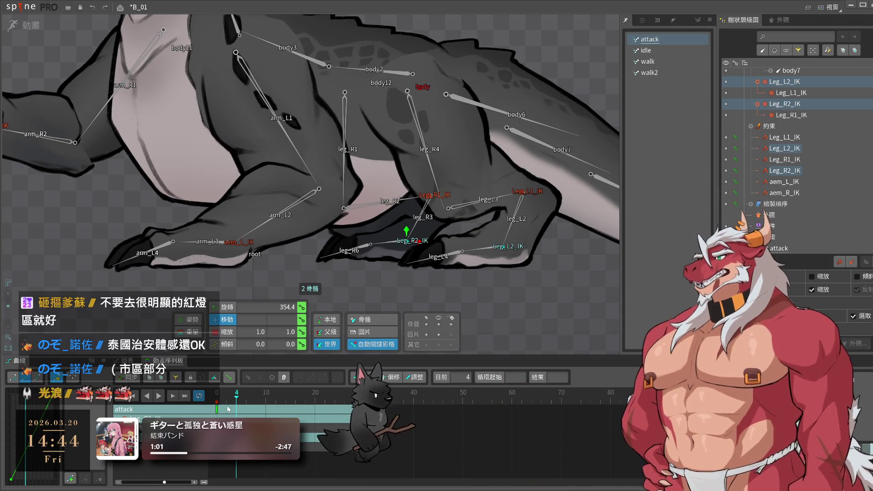
{"action": "key", "text": "space"}
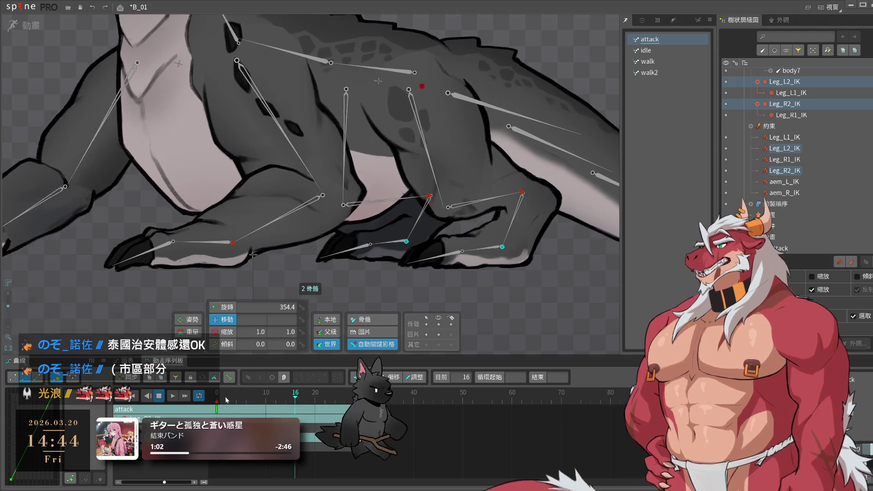
- Rotate the hind-leg IK targets at frame 7 to set a key
{"action": "scroll", "coordinate": [364, 250], "scroll_direction": "down", "scroll_amount": 4}
{"action": "key", "text": "space"}
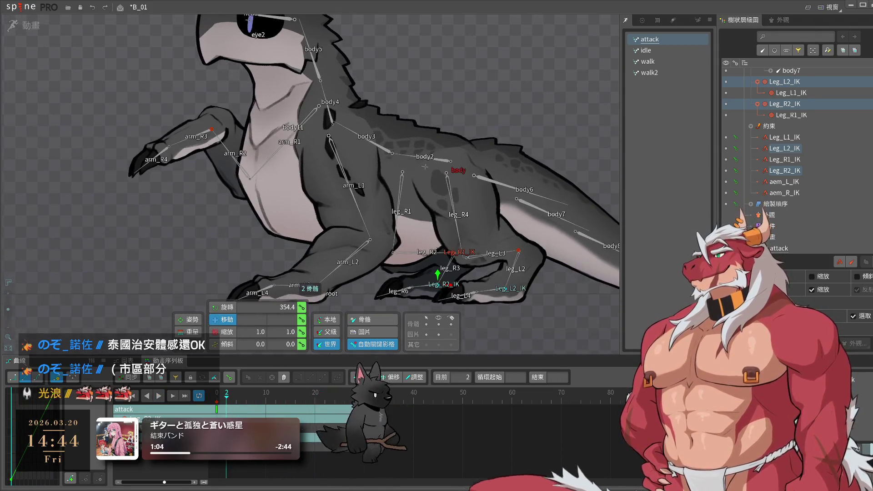
{"action": "left_click", "coordinate": [229, 400]}
{"action": "key", "text": "c"}
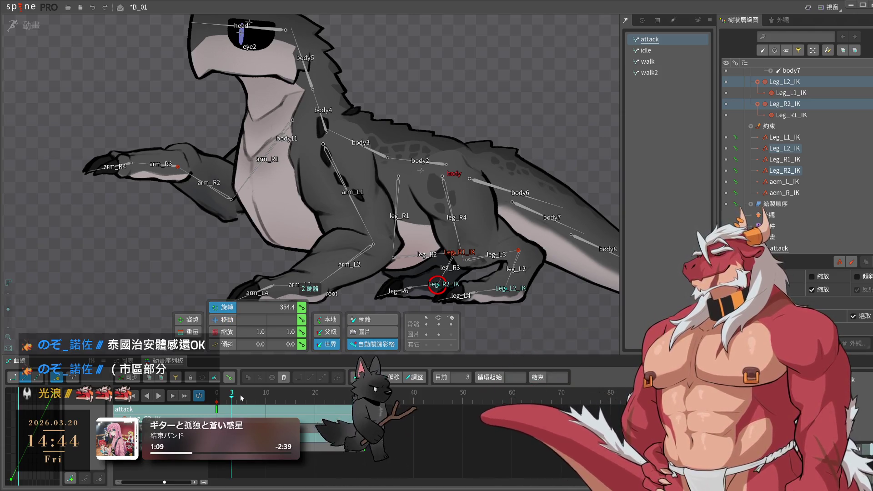
{"action": "key", "text": "space"}
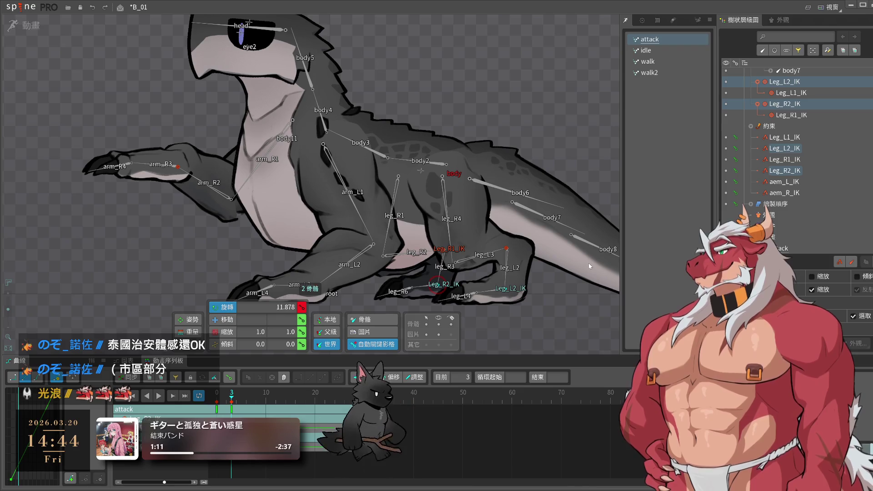
{"action": "key", "text": "space"}
{"action": "left_click", "coordinate": [203, 406]}
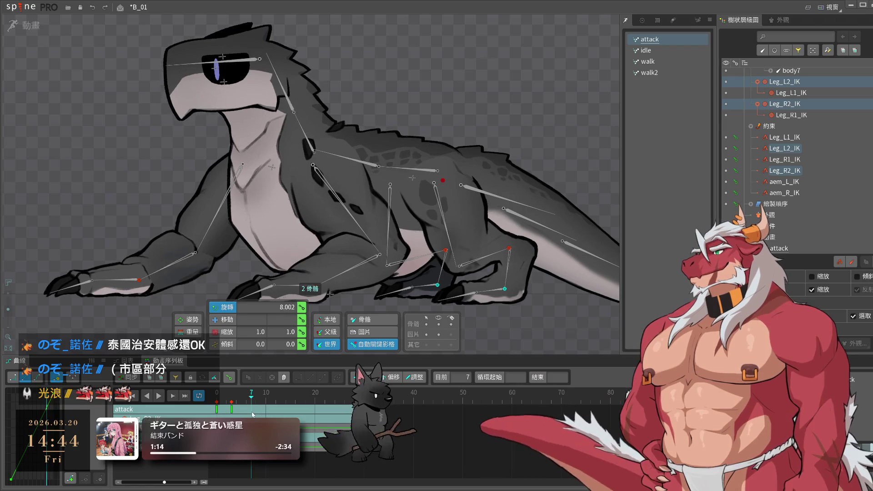
{"action": "left_click_drag", "start_coordinate": [204, 406], "coordinate": [251, 400]}
{"action": "left_click_drag", "start_coordinate": [568, 324], "coordinate": [563, 307]}
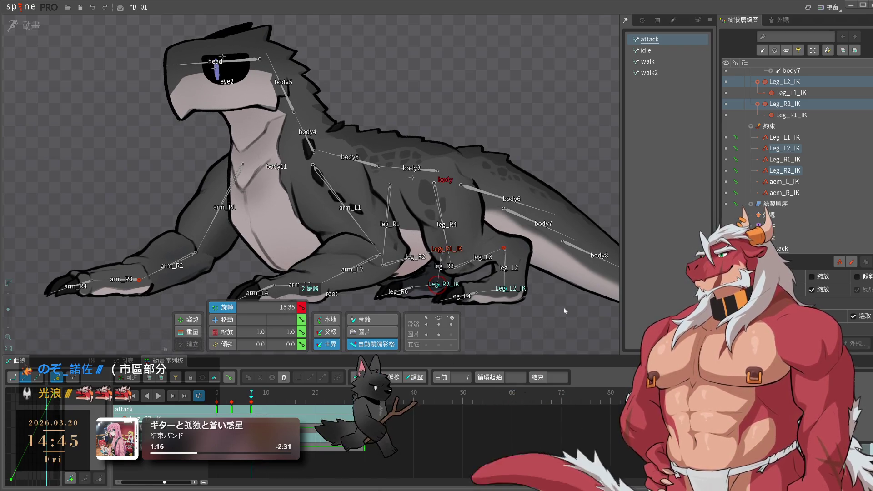
- Paste the copied IK target keys at frame 12 and preview the attack animation
{"action": "key", "text": "space"}
{"action": "key", "text": "space"}
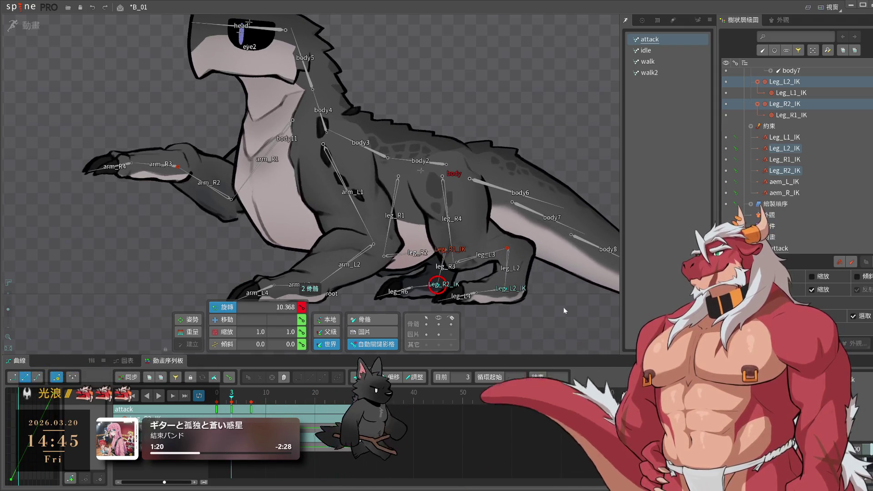
{"action": "left_click", "coordinate": [233, 400]}
{"action": "mouse_move", "coordinate": [232, 400]}
{"action": "left_mouse_down"}
{"action": "mouse_move", "coordinate": [256, 408]}
{"action": "mouse_move", "coordinate": [249, 409]}
{"action": "left_mouse_up"}
{"action": "key", "text": "space"}
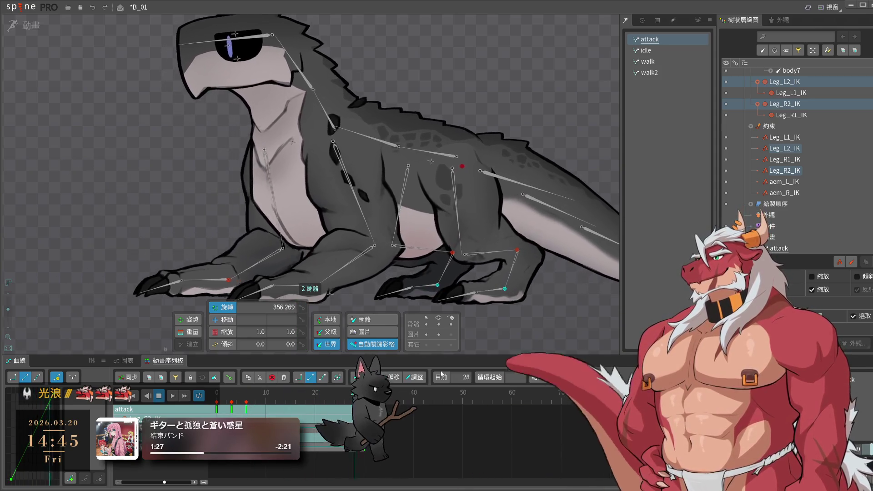
{"action": "left_click", "coordinate": [236, 401]}
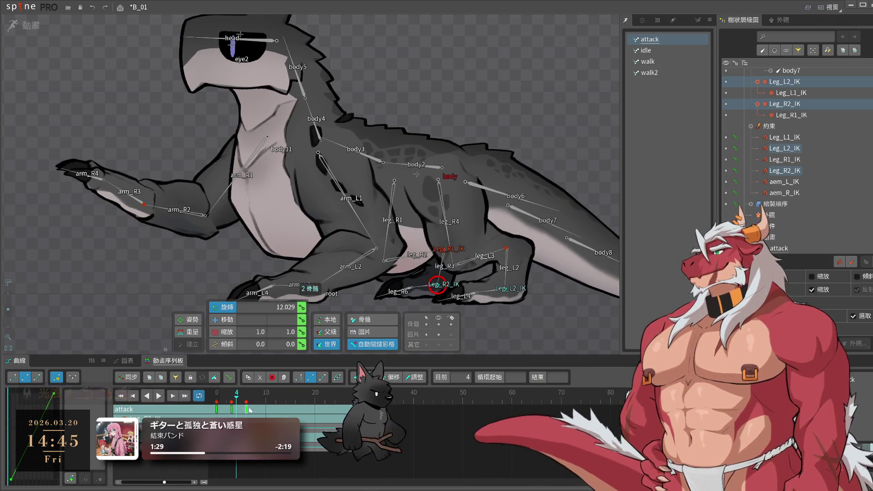
{"action": "left_click", "coordinate": [248, 410]}
{"action": "left_click_drag", "start_coordinate": [266, 401], "coordinate": [285, 404]}
{"action": "key", "text": "ctrl+v"}
{"action": "key", "text": "space"}
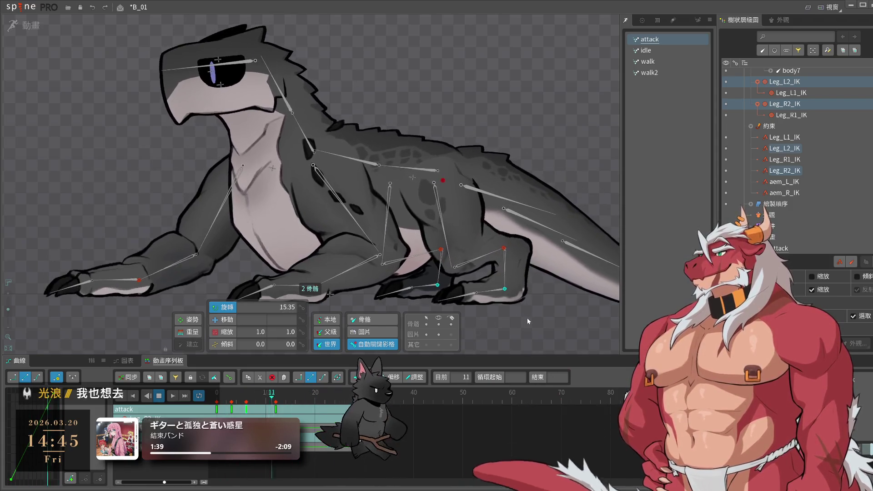
{"action": "left_click", "coordinate": [527, 319]}
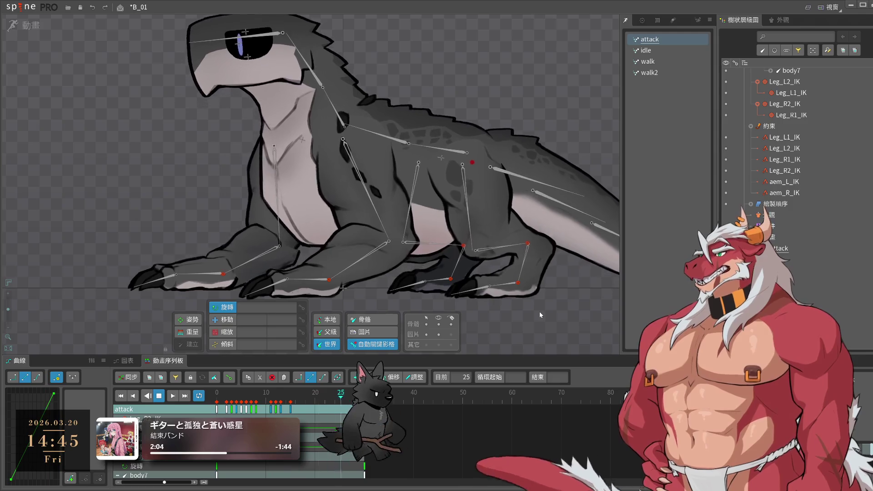
{"action": "scroll", "coordinate": [511, 290], "scroll_direction": "down", "scroll_amount": 3}
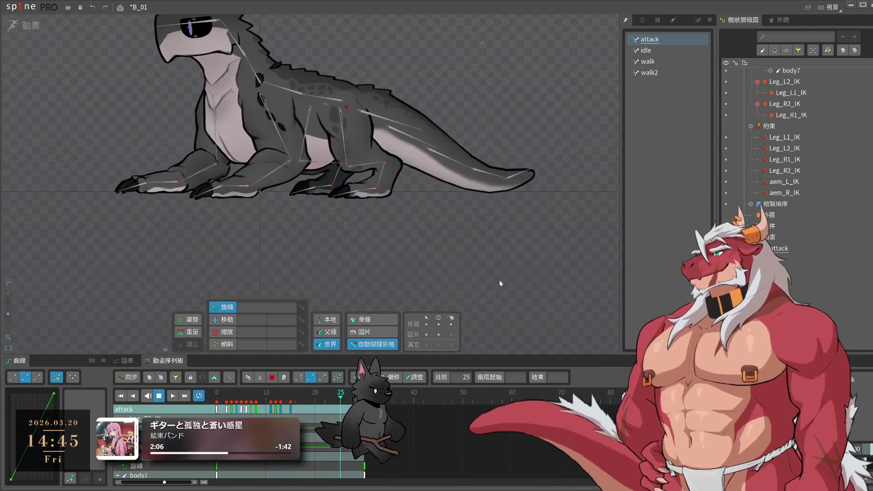
- Select tail bone body6 and raise it to set a key at frame 8
{"action": "left_click_drag", "start_coordinate": [564, 315], "coordinate": [517, 265]}
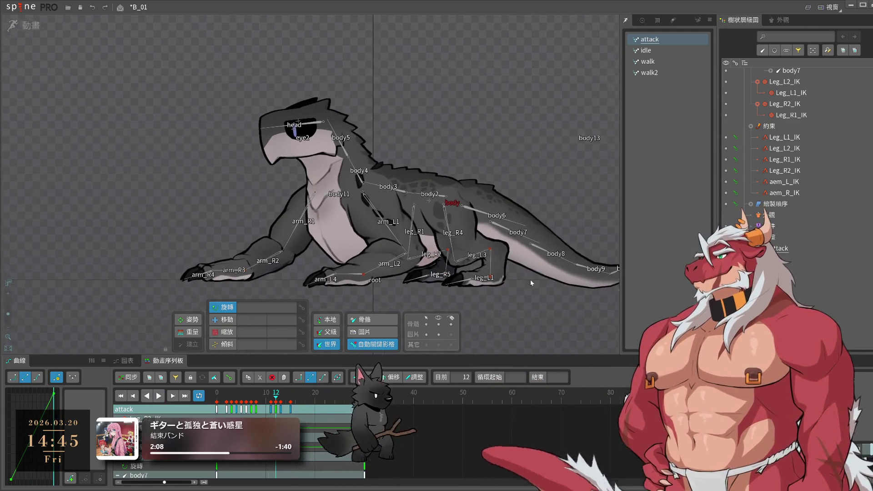
{"action": "key", "text": "space"}
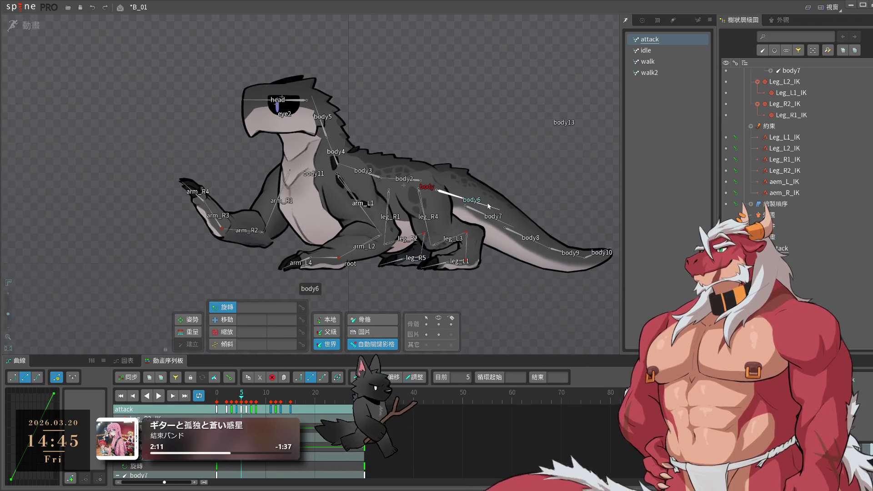
{"action": "left_click", "coordinate": [488, 206]}
{"action": "left_click_drag", "start_coordinate": [241, 395], "coordinate": [228, 400]}
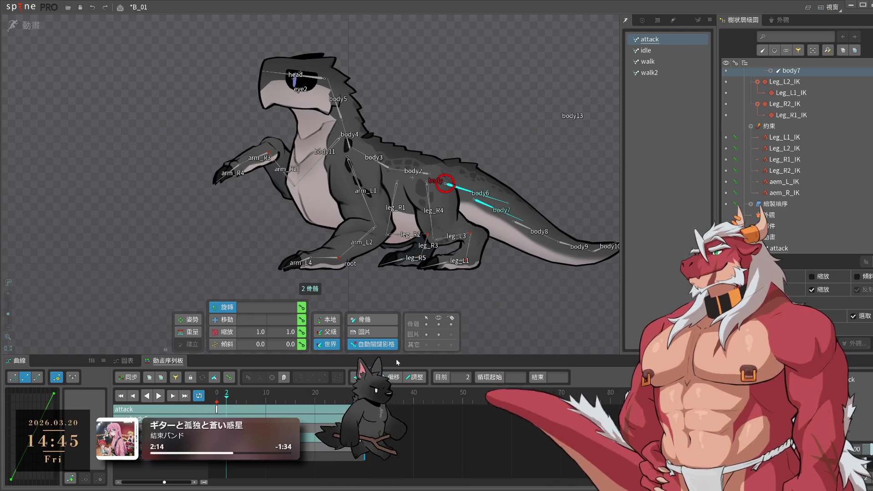
{"action": "left_click", "coordinate": [240, 401]}
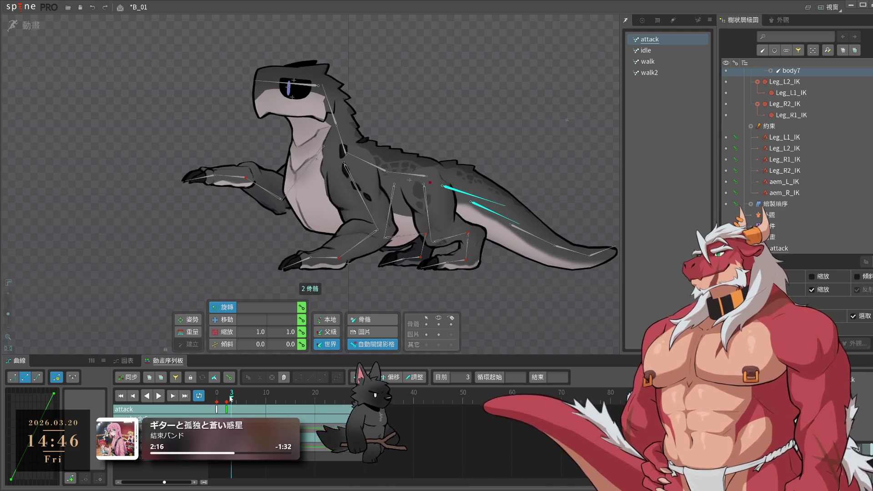
{"action": "left_click_drag", "start_coordinate": [240, 402], "coordinate": [257, 409]}
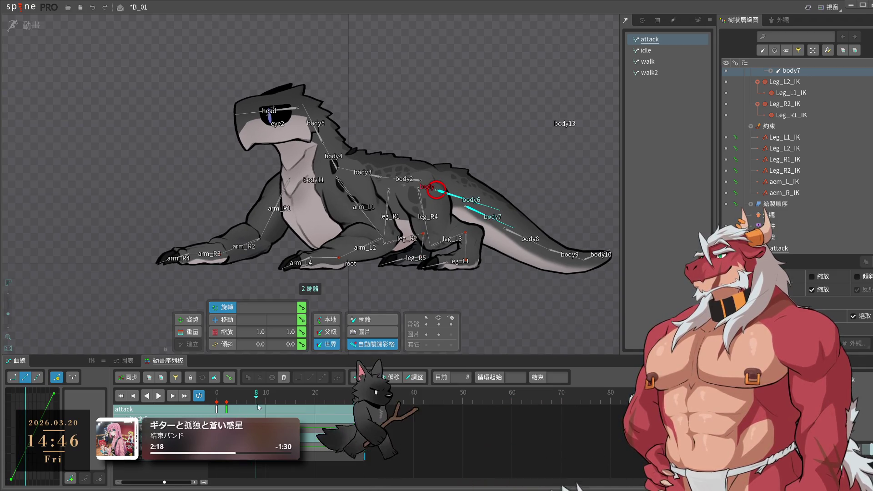
{"action": "left_click_drag", "start_coordinate": [561, 329], "coordinate": [556, 300]}
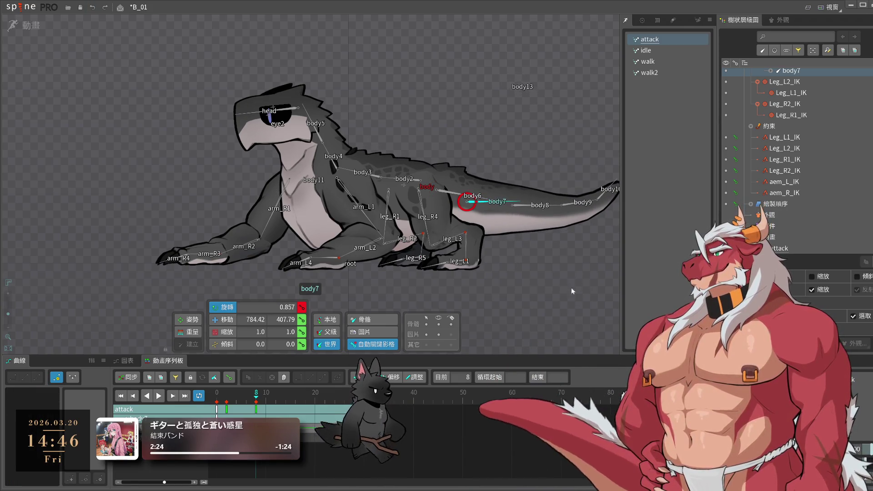
- Preview the attack animation and select tail bone body7 to view its keys
{"action": "left_click", "coordinate": [249, 407]}
{"action": "left_click_drag", "start_coordinate": [249, 407], "coordinate": [324, 408]}
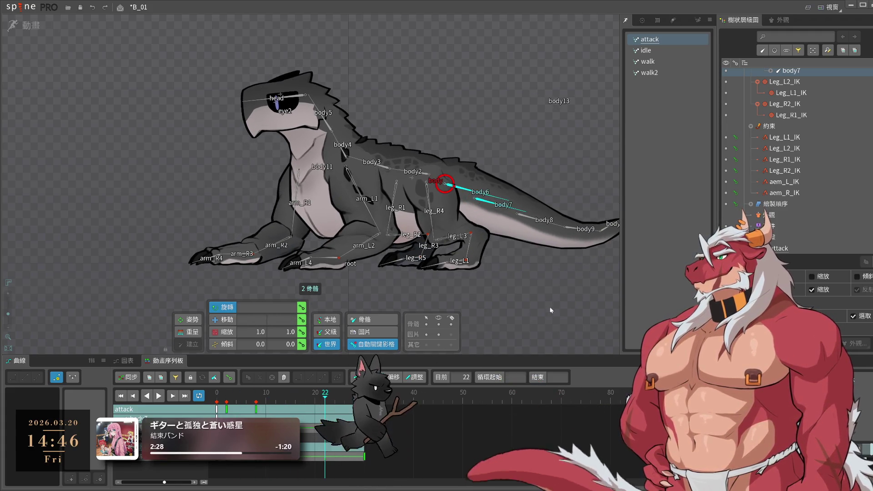
{"action": "key", "text": "space"}
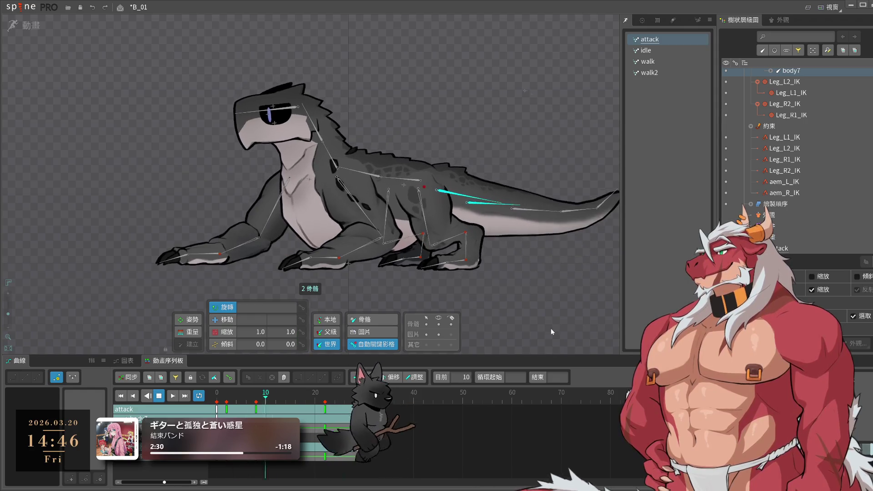
{"action": "key", "text": "space"}
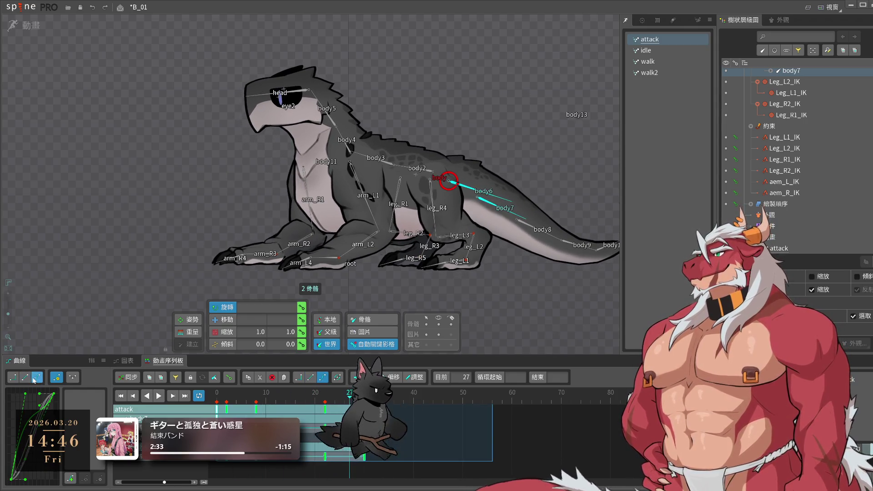
{"action": "key", "text": "space"}
{"action": "key", "text": "space"}
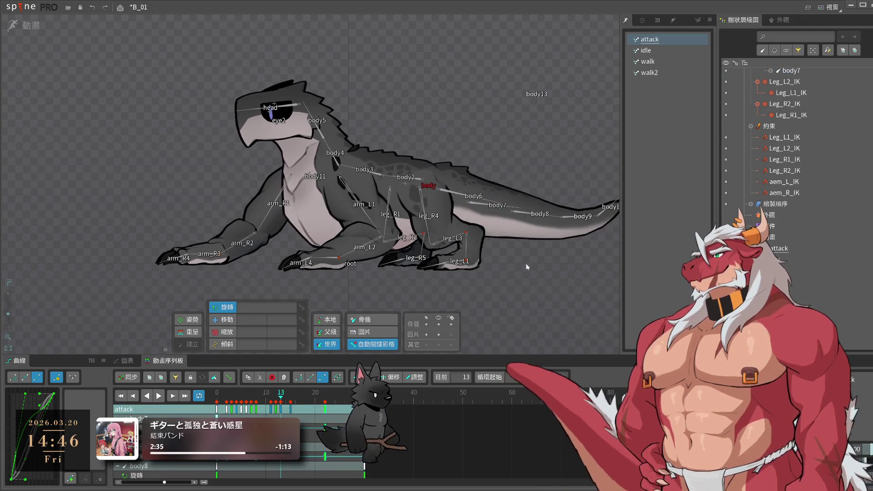
{"action": "left_click", "coordinate": [483, 206]}
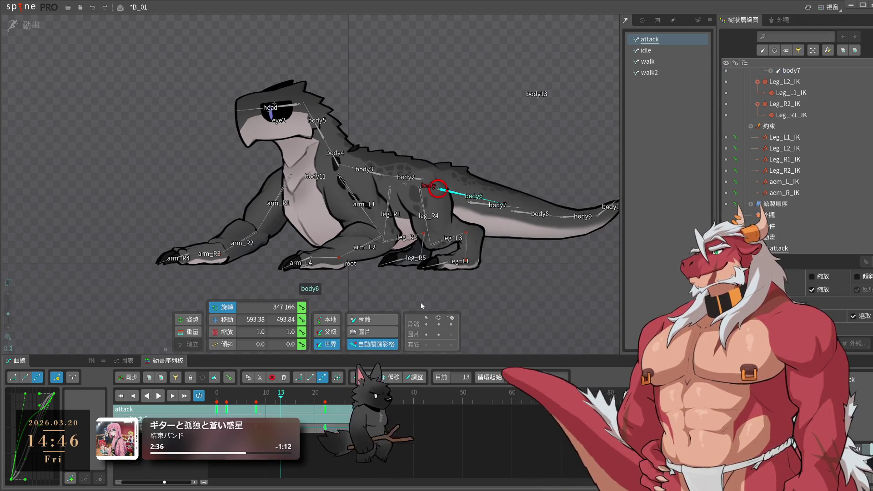
{"action": "left_click", "coordinate": [483, 206]}
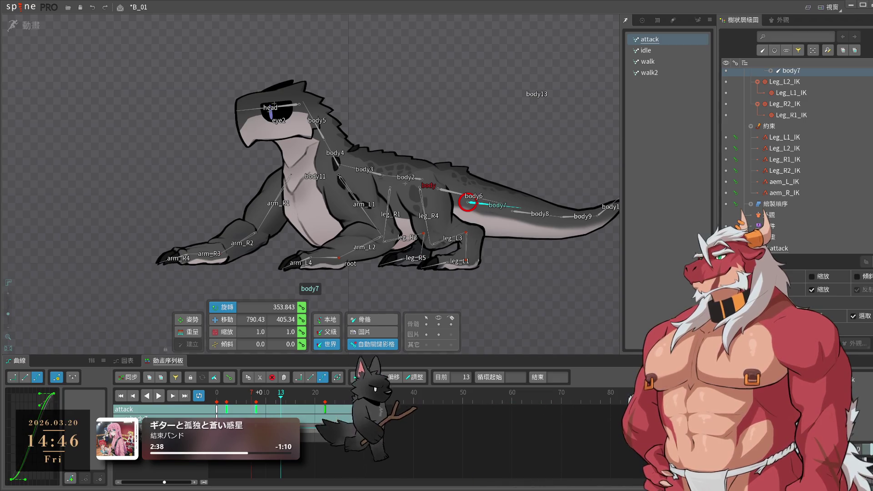
{"action": "key", "text": "space"}
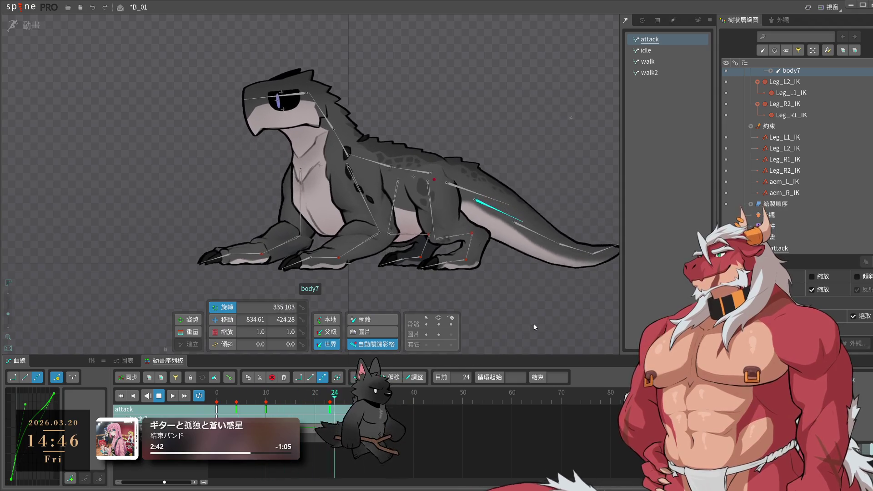
{"action": "key", "text": "space"}
- Rotate body6 down a couple of degrees at frame 22 and replay the animation
{"action": "left_click", "coordinate": [507, 226]}
{"action": "left_click_drag", "start_coordinate": [232, 398], "coordinate": [330, 402]}
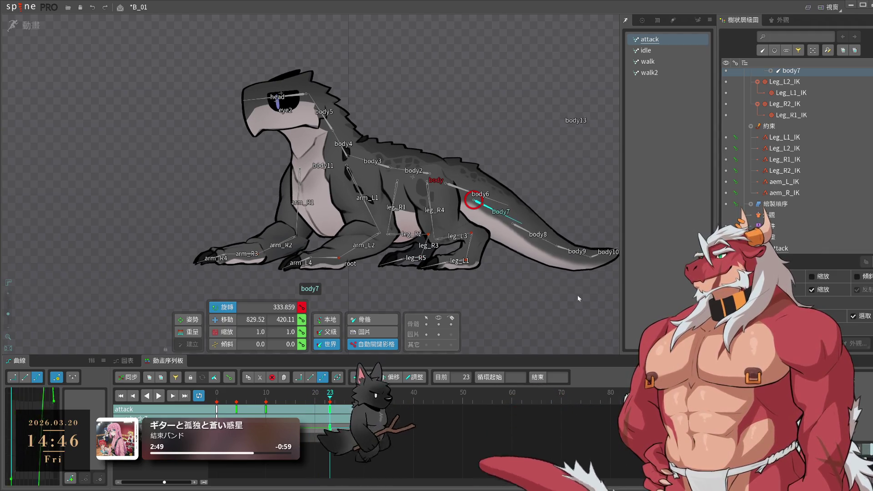
{"action": "key", "text": "space"}
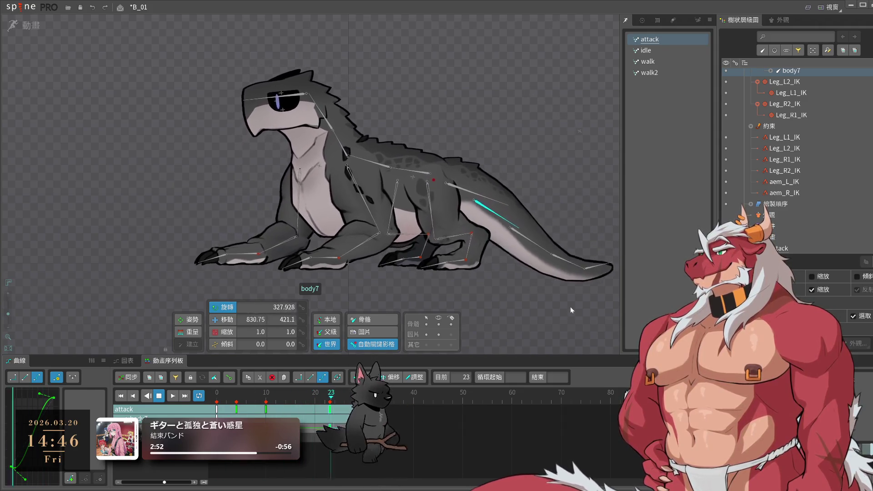
{"action": "key", "text": "space"}
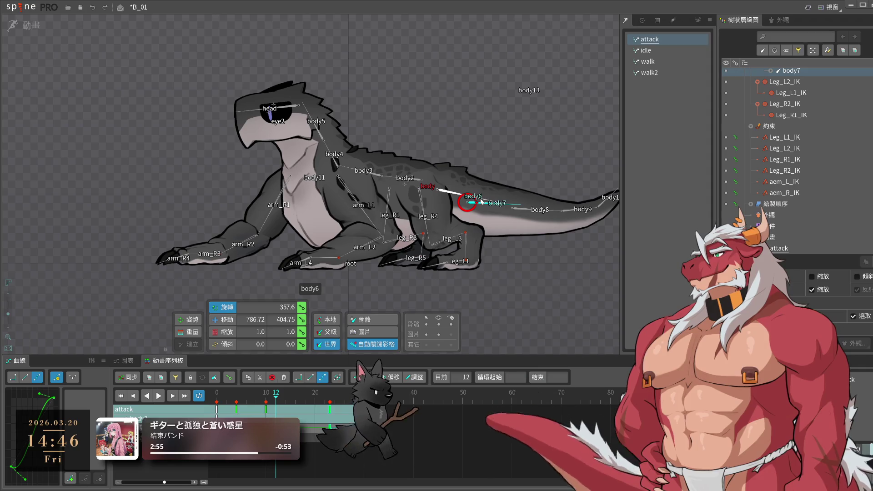
{"action": "left_click", "coordinate": [325, 397]}
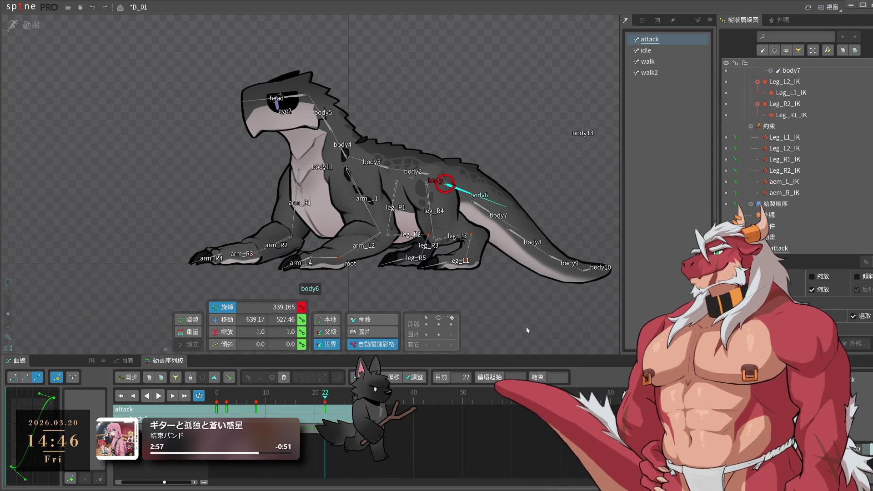
{"action": "left_click_drag", "start_coordinate": [527, 328], "coordinate": [522, 333]}
{"action": "key", "text": "space"}
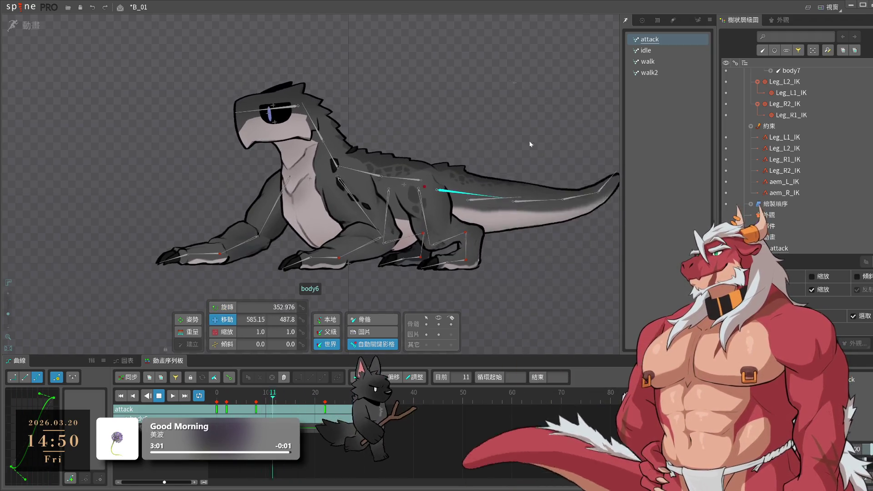
{"action": "left_click", "coordinate": [470, 119]}
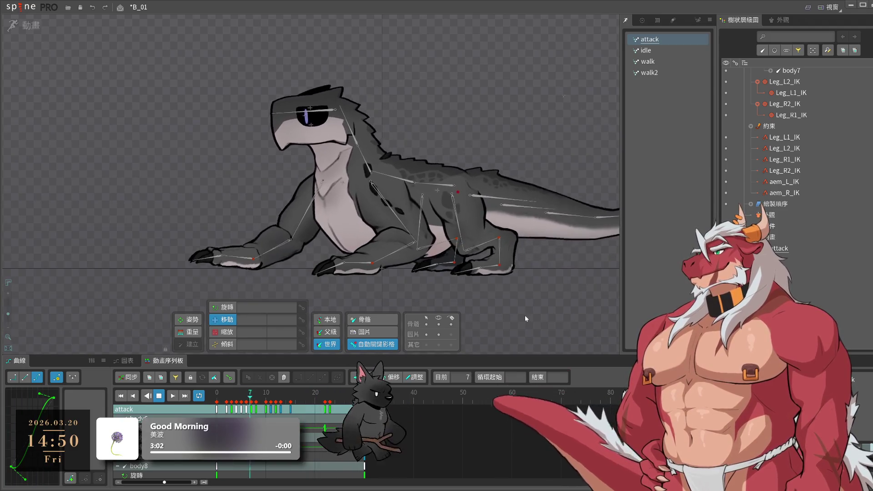
- Select the body4 bone and play the attack animation from frame 2
{"action": "left_click", "coordinate": [223, 400]}
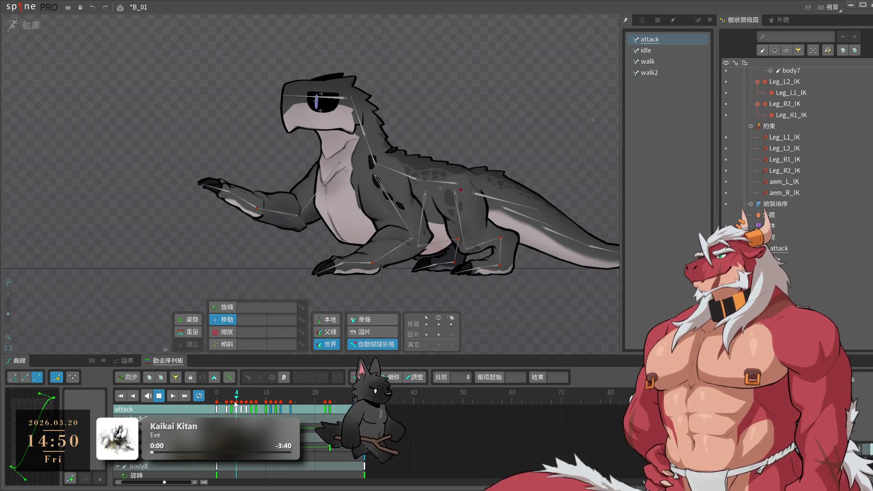
{"action": "left_click", "coordinate": [232, 408]}
{"action": "left_click", "coordinate": [226, 400]}
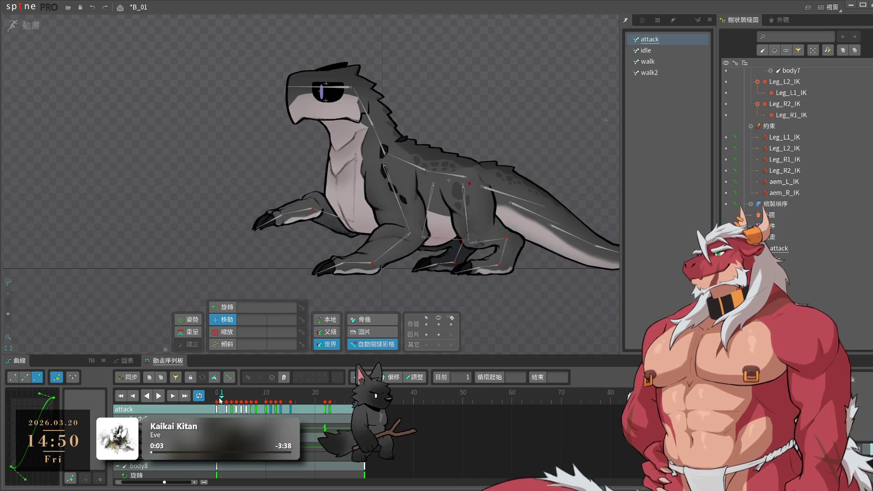
{"action": "left_click", "coordinate": [382, 145]}
{"action": "left_click_drag", "start_coordinate": [229, 403], "coordinate": [236, 403]}
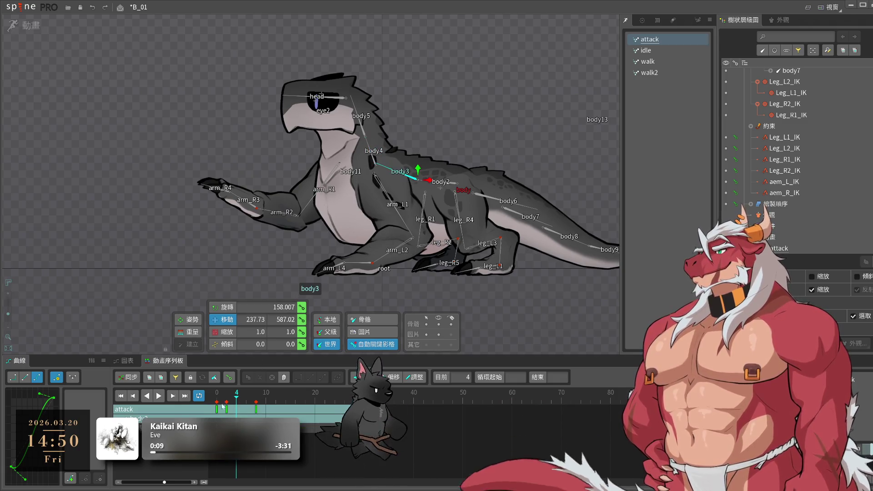
{"action": "left_click", "coordinate": [227, 401]}
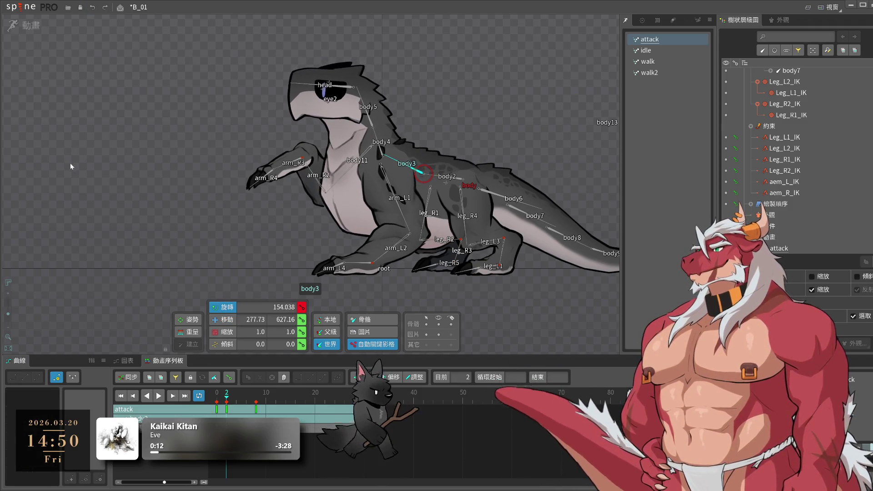
{"action": "key", "text": "l"}
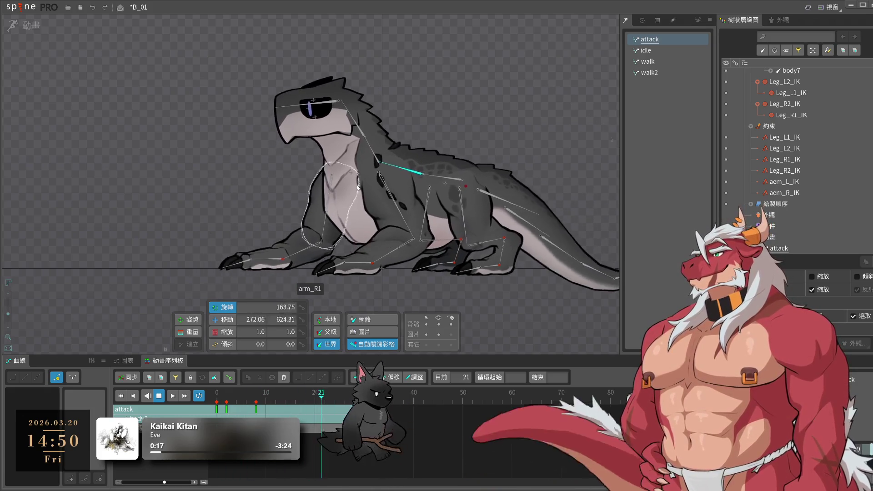
- Copy the body5 neck key from frame 6 and paste it at frame 12
{"action": "left_click", "coordinate": [410, 181]}
{"action": "left_click", "coordinate": [357, 145]}
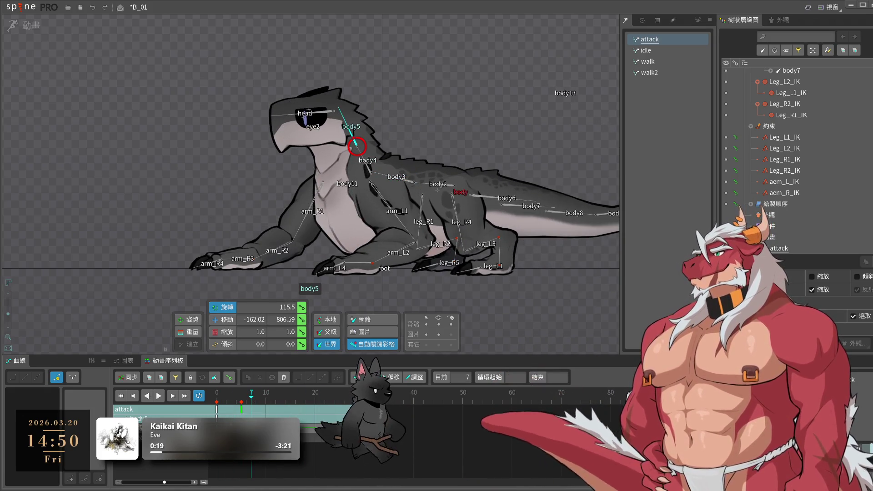
{"action": "left_click", "coordinate": [238, 405]}
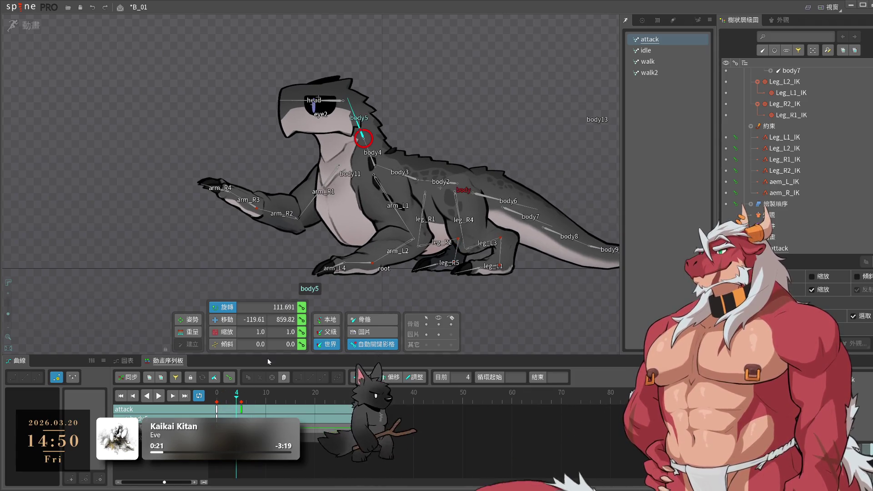
{"action": "left_click", "coordinate": [245, 405]}
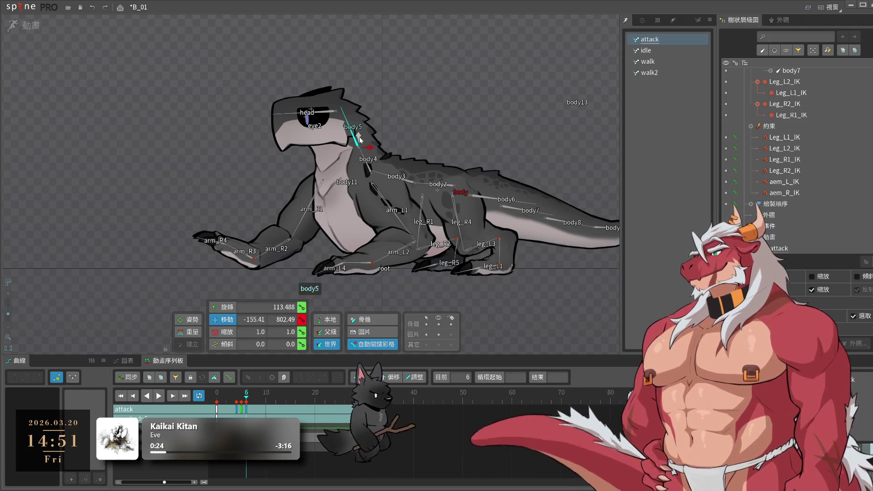
{"action": "key", "text": "ctrl+c"}
{"action": "left_click", "coordinate": [275, 394]}
{"action": "key", "text": "ctrl+v"}
{"action": "key", "text": "space"}
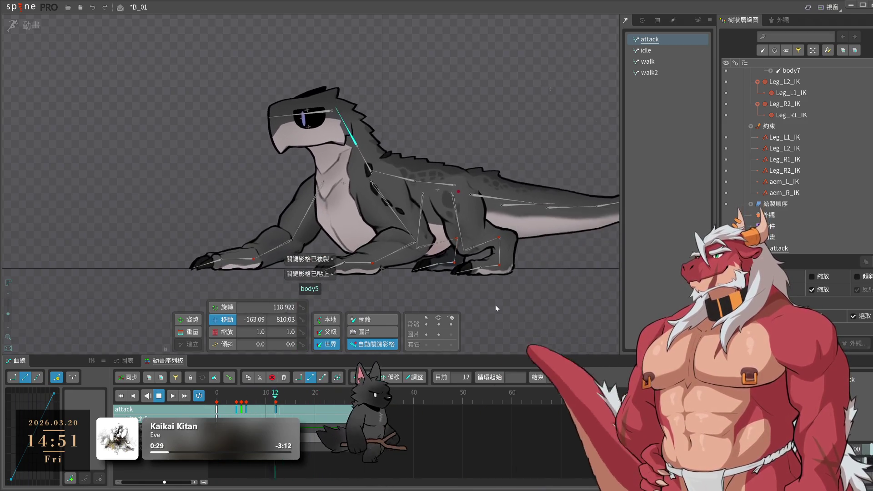
{"action": "left_click", "coordinate": [495, 305]}
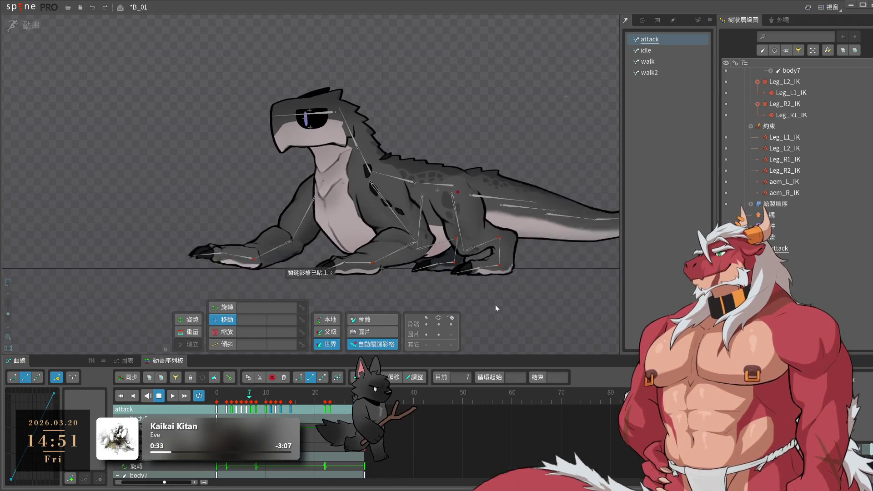
{"action": "scroll", "coordinate": [483, 304], "scroll_direction": "down", "scroll_amount": 3}
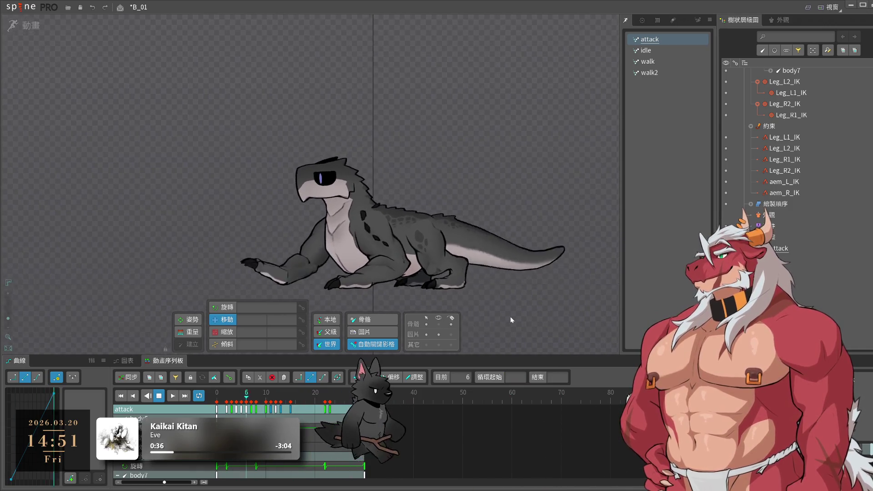
{"action": "scroll", "coordinate": [512, 313], "scroll_direction": "up", "scroll_amount": 2}
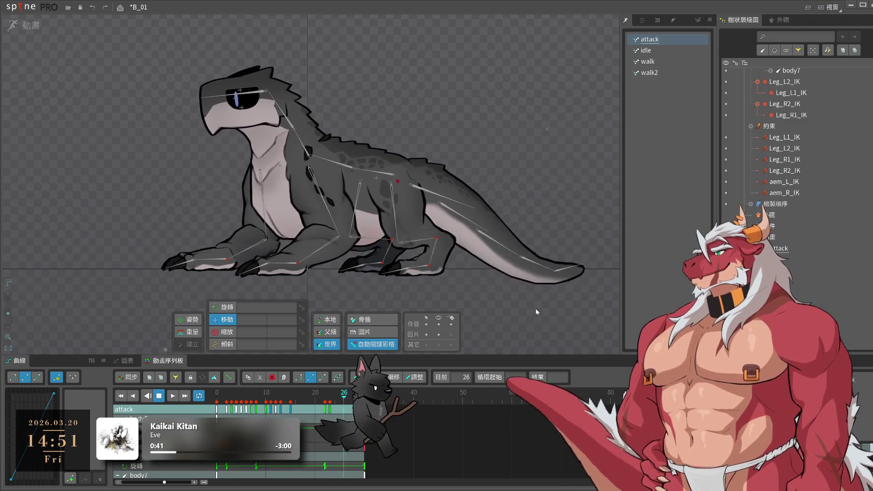
{"action": "left_click", "coordinate": [505, 206]}
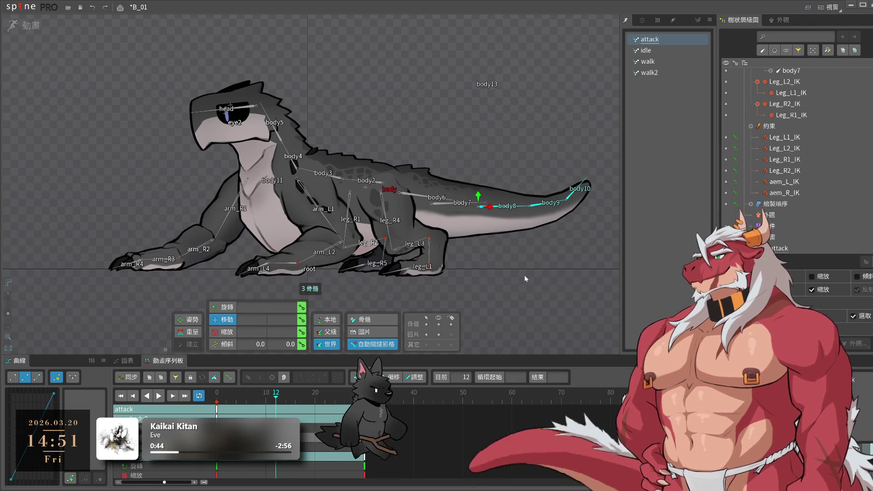
- Rotate the tail slightly at frame 2 and lower it a bit at frame 7
{"action": "left_click", "coordinate": [200, 397]}
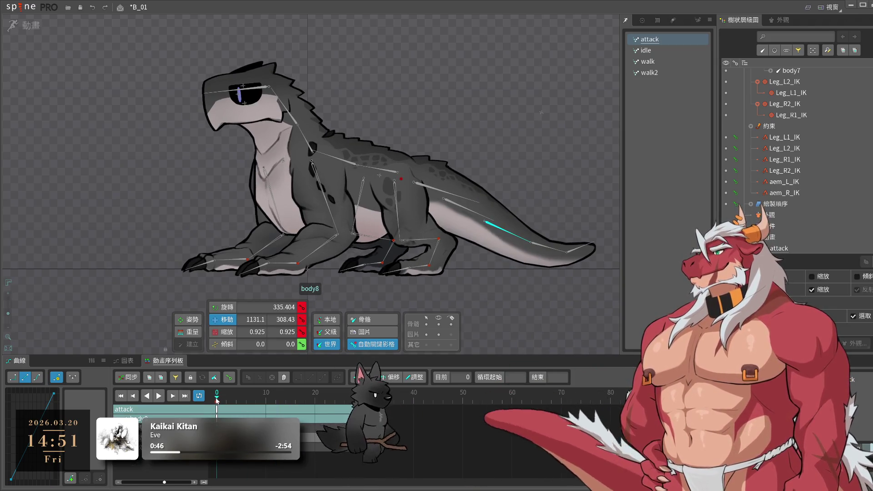
{"action": "left_click_drag", "start_coordinate": [216, 400], "coordinate": [226, 407]}
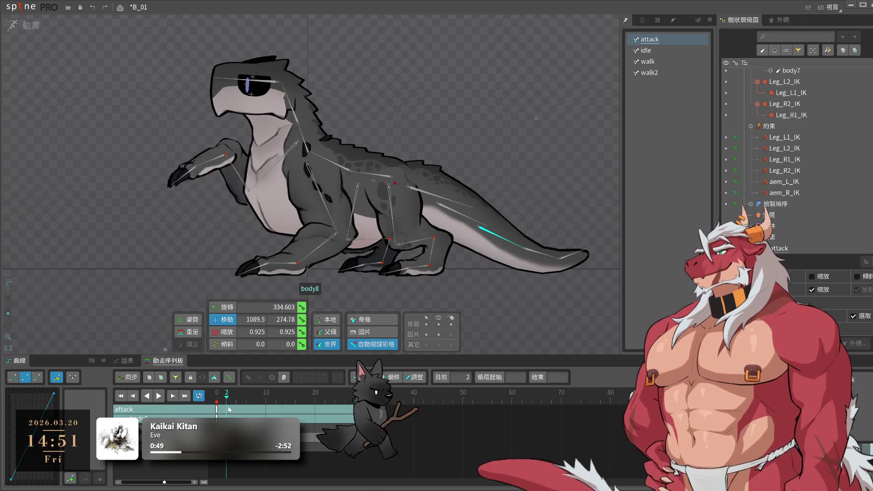
{"action": "left_click_drag", "start_coordinate": [228, 408], "coordinate": [228, 407]}
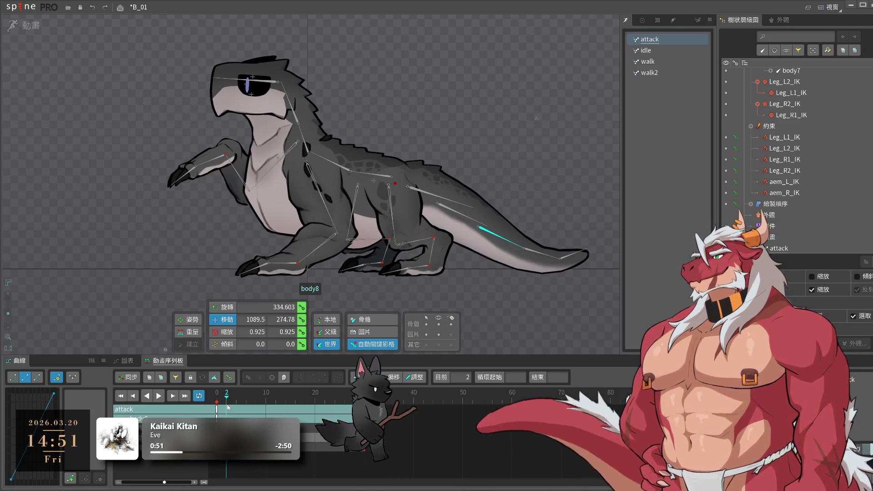
{"action": "left_click_drag", "start_coordinate": [548, 313], "coordinate": [553, 310]}
{"action": "left_click_drag", "start_coordinate": [227, 398], "coordinate": [251, 410]}
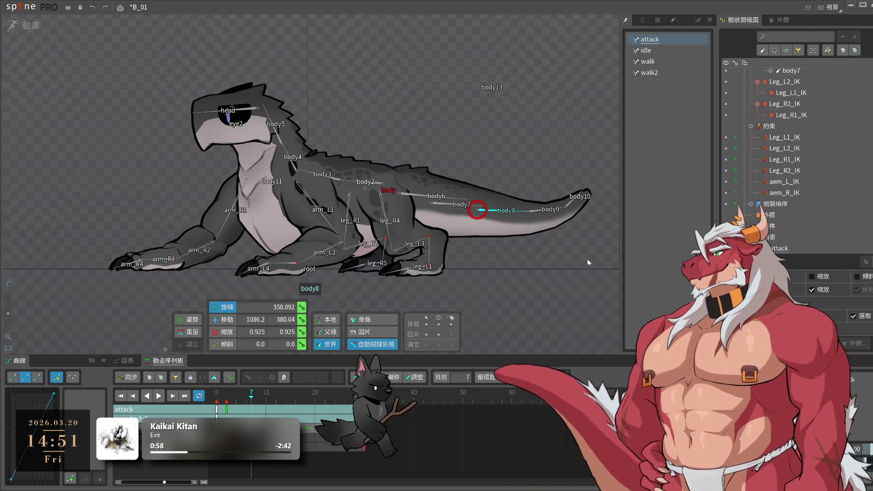
{"action": "left_click_drag", "start_coordinate": [588, 262], "coordinate": [594, 302]}
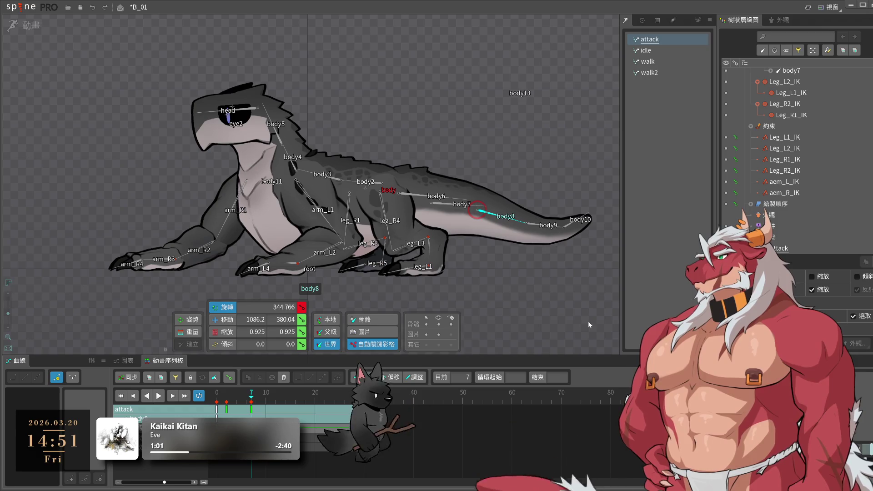
- Swing tail bone body8 upward at frame 16 and play to review the motion
{"action": "left_click", "coordinate": [228, 406]}
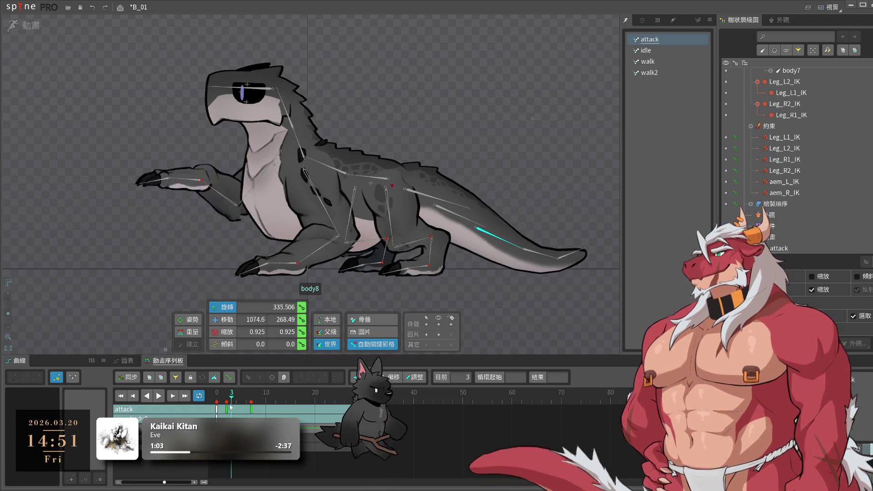
{"action": "left_click_drag", "start_coordinate": [229, 406], "coordinate": [295, 406]}
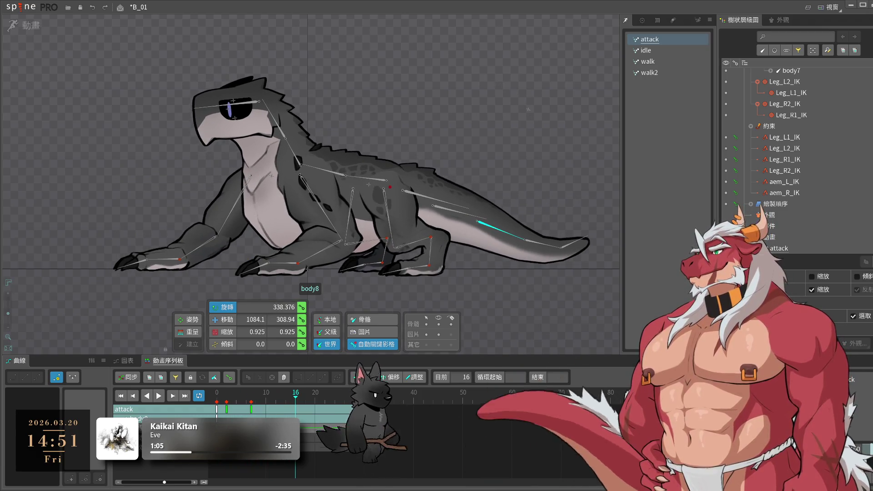
{"action": "left_click_drag", "start_coordinate": [539, 323], "coordinate": [566, 296]}
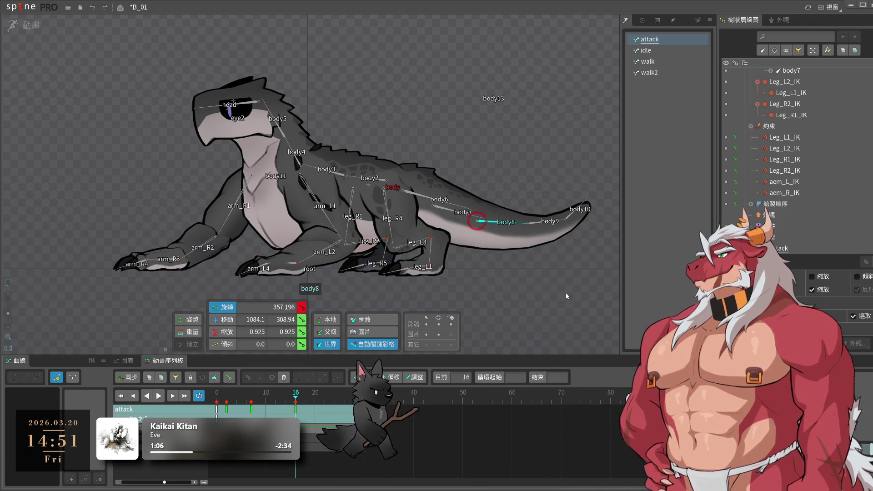
{"action": "key", "text": "space"}
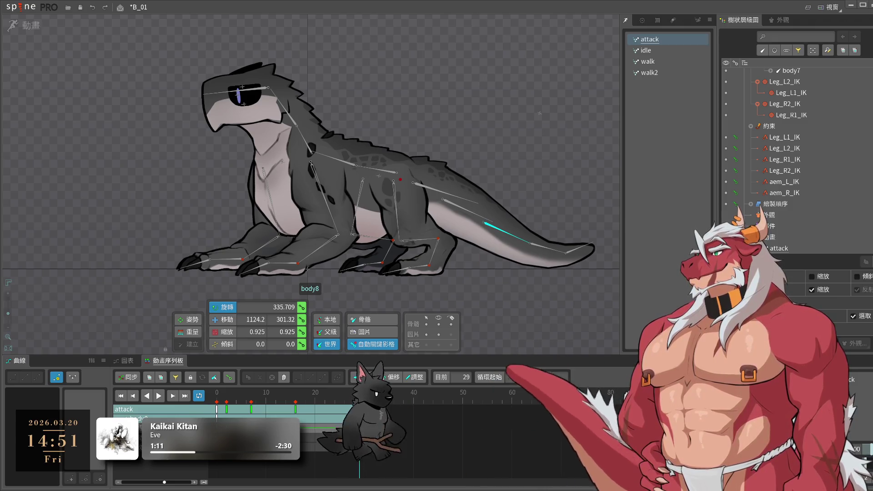
{"action": "key", "text": "space"}
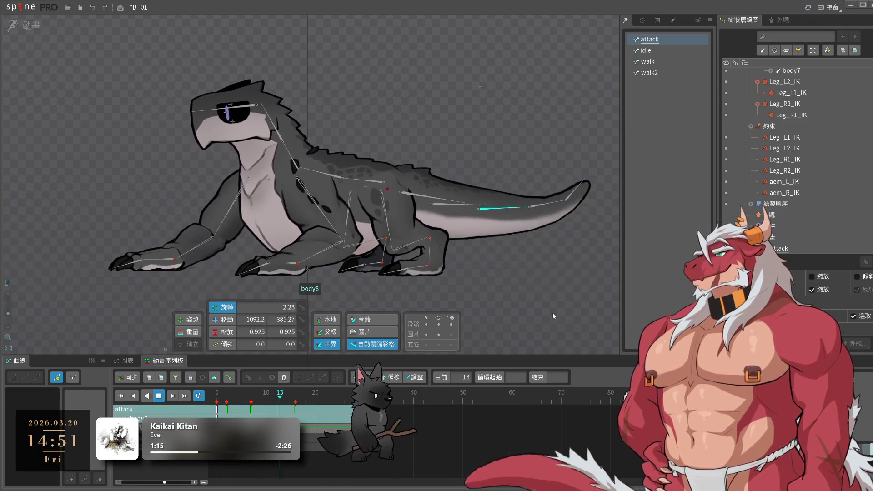
- Rotate tail bone body9 to 347.323 at frame 3
{"action": "left_click", "coordinate": [218, 400]}
{"action": "left_click_drag", "start_coordinate": [219, 401], "coordinate": [230, 402]}
{"action": "left_click_drag", "start_coordinate": [580, 319], "coordinate": [582, 313]}
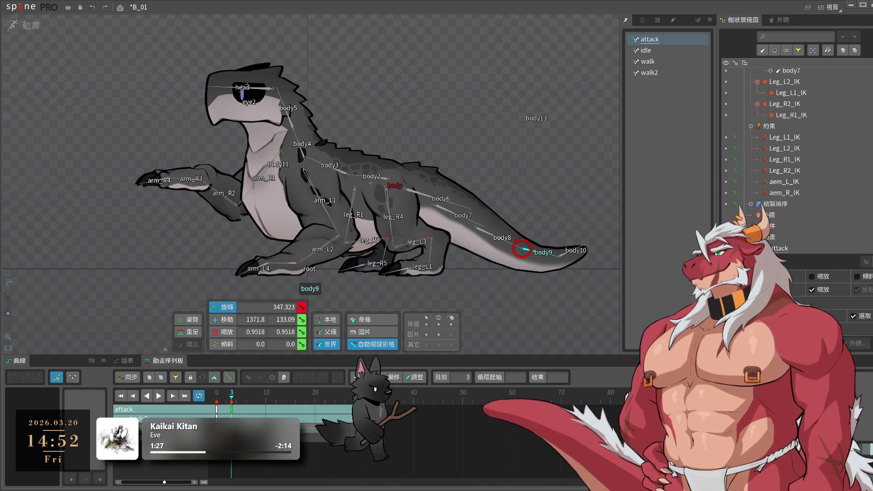
- Key body9 at frame 9, rotate it upward at frame 14, and shift its frame-22 key to 21
{"action": "left_click", "coordinate": [273, 410]}
{"action": "left_click_drag", "start_coordinate": [273, 408], "coordinate": [261, 415]}
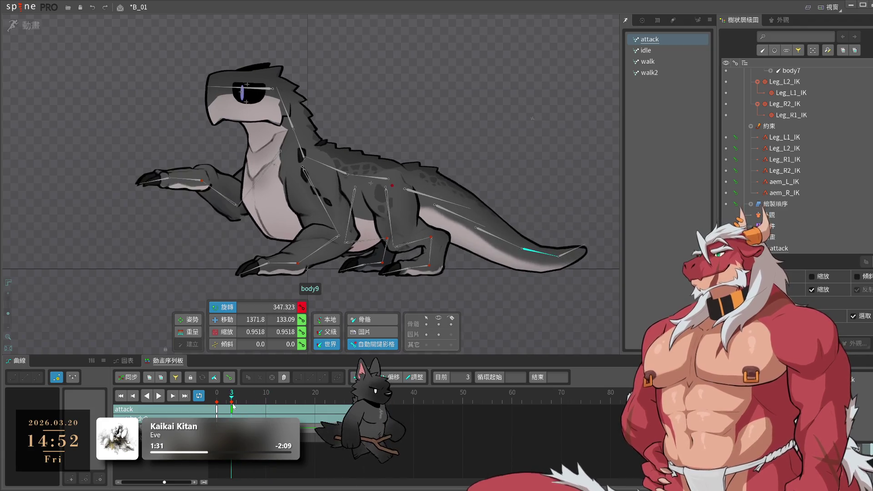
{"action": "key", "text": "alt"}
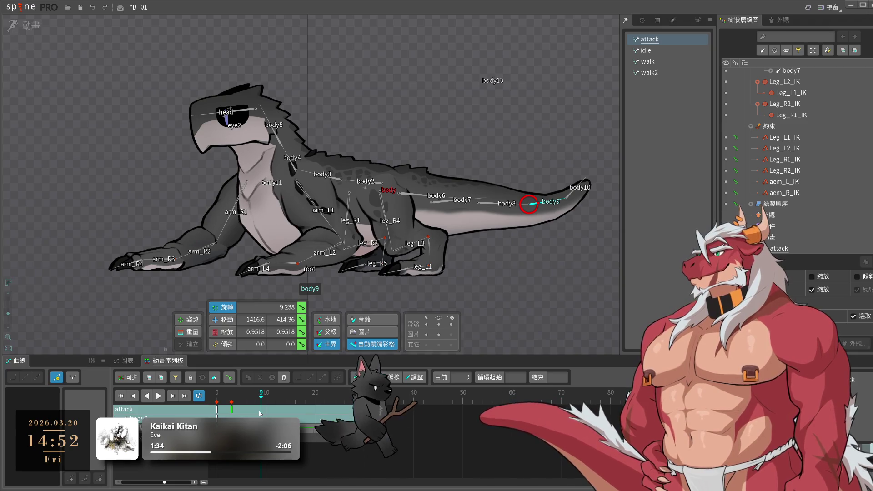
{"action": "key", "text": "k"}
{"action": "left_click", "coordinate": [227, 402]}
{"action": "left_click_drag", "start_coordinate": [228, 403], "coordinate": [286, 402]}
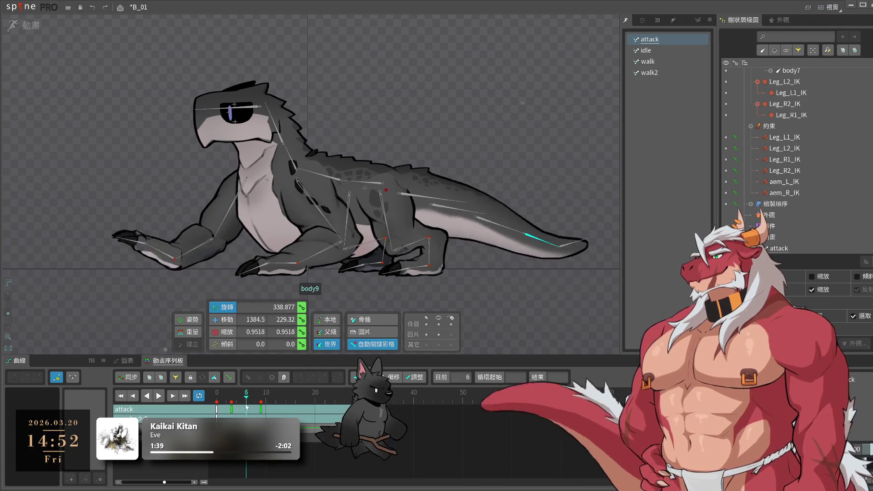
{"action": "left_click_drag", "start_coordinate": [521, 331], "coordinate": [590, 249]}
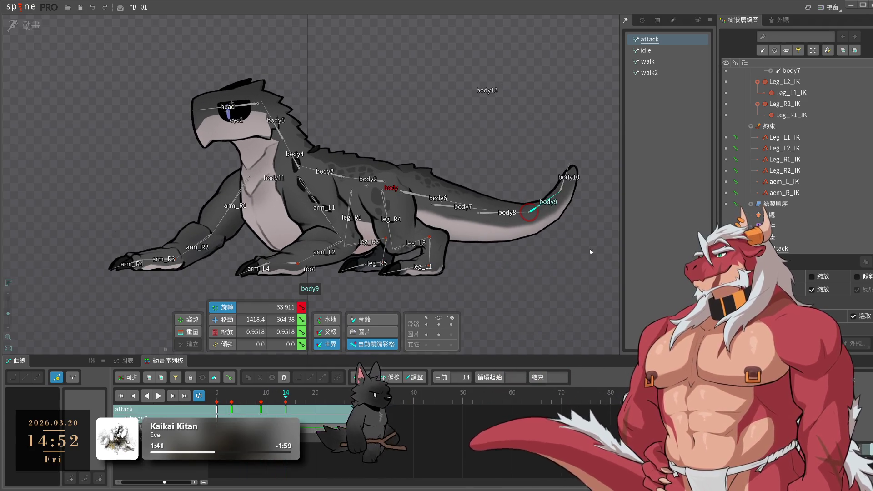
{"action": "left_click_drag", "start_coordinate": [272, 398], "coordinate": [325, 398]}
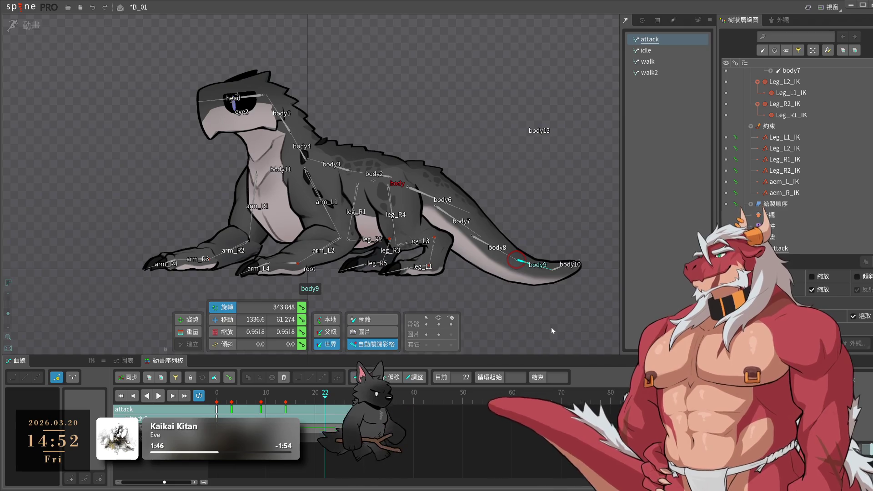
{"action": "left_click_drag", "start_coordinate": [324, 409], "coordinate": [344, 394]}
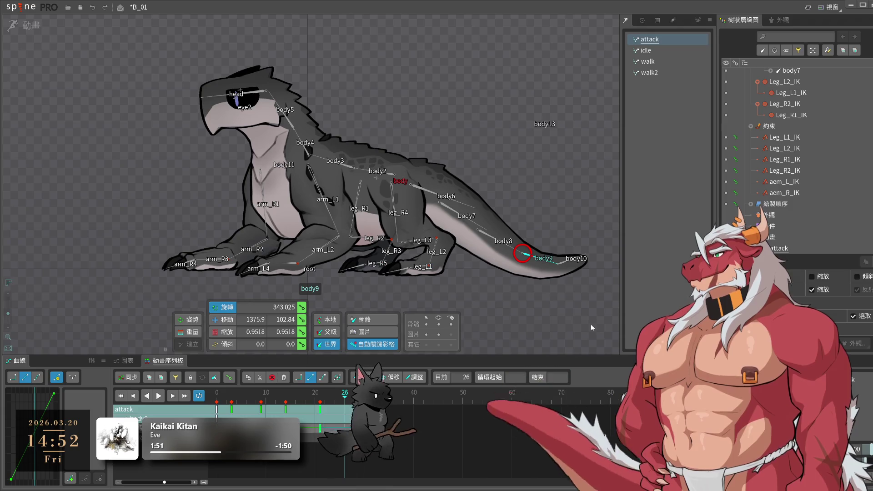
{"action": "key", "text": "space"}
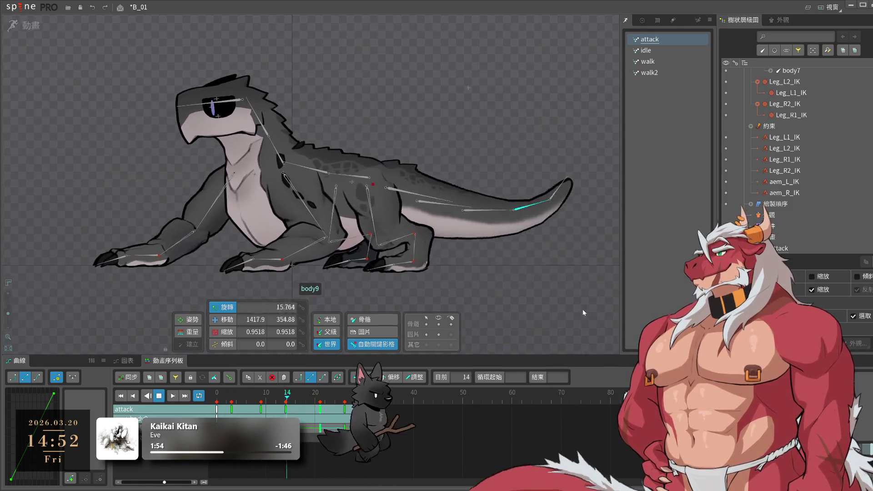
{"action": "key", "text": "space"}
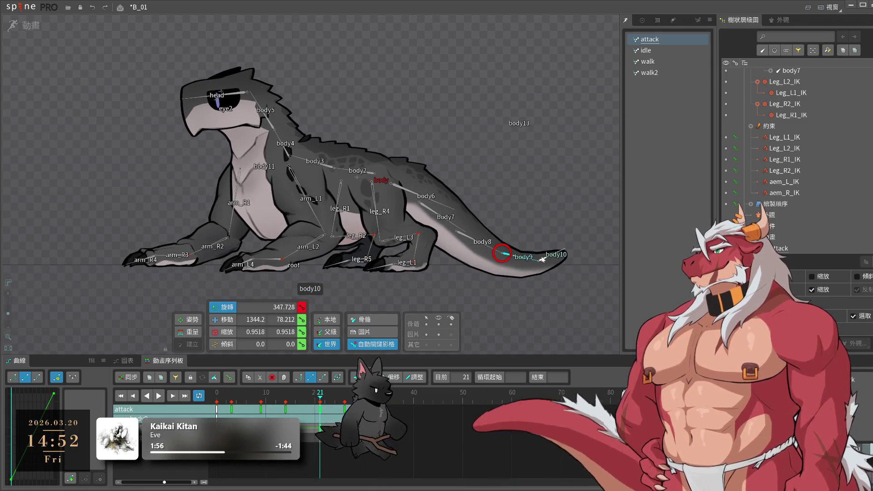
- Key tail tip body10 rotated downward at frame 9 and adjusted at frame 18
{"action": "left_click", "coordinate": [544, 263]}
{"action": "left_click", "coordinate": [572, 312]}
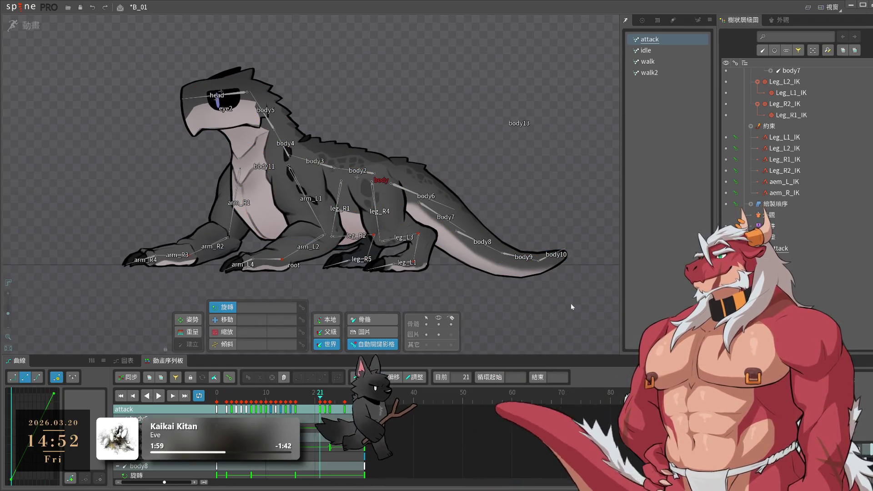
{"action": "left_click", "coordinate": [549, 263]}
{"action": "mouse_move", "coordinate": [320, 394]}
{"action": "left_mouse_down"}
{"action": "mouse_move", "coordinate": [198, 399]}
{"action": "mouse_move", "coordinate": [236, 396]}
{"action": "left_mouse_up"}
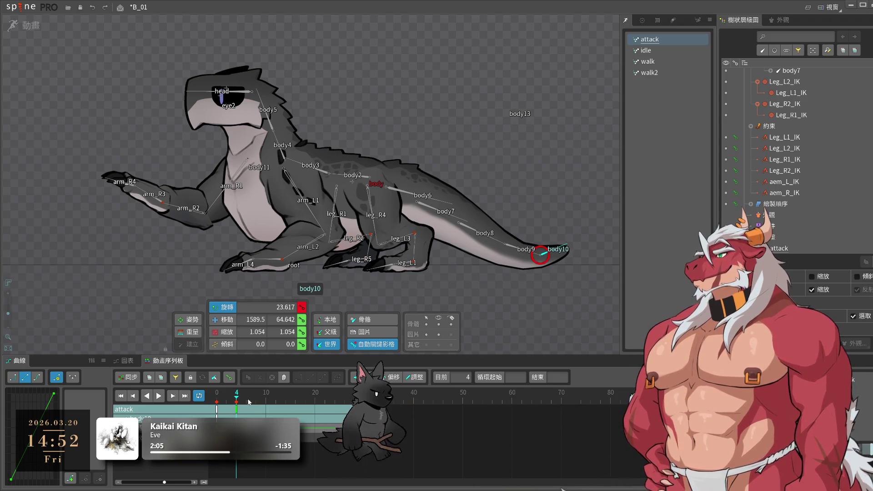
{"action": "left_click_drag", "start_coordinate": [236, 396], "coordinate": [261, 401]}
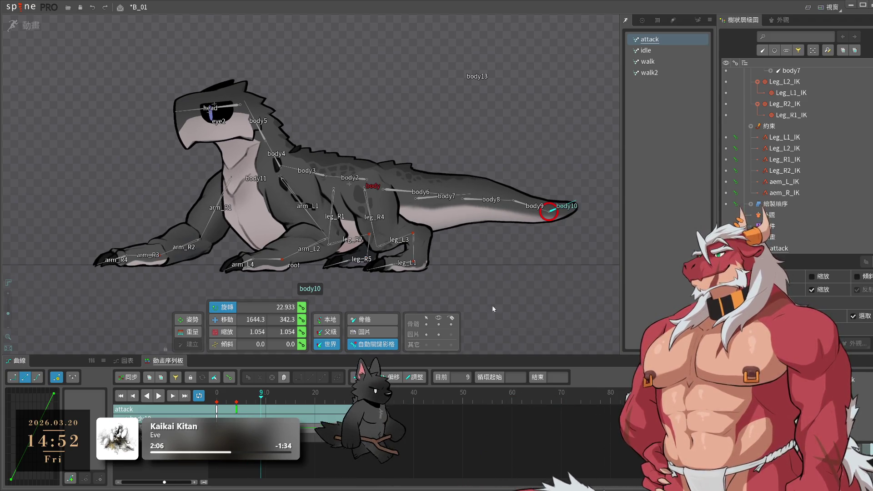
{"action": "left_click_drag", "start_coordinate": [584, 300], "coordinate": [509, 342]}
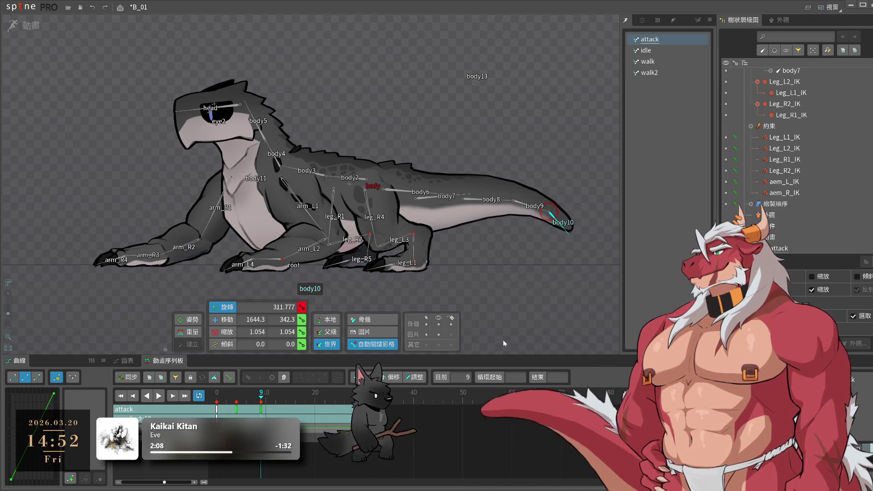
{"action": "left_click_drag", "start_coordinate": [270, 408], "coordinate": [305, 402]}
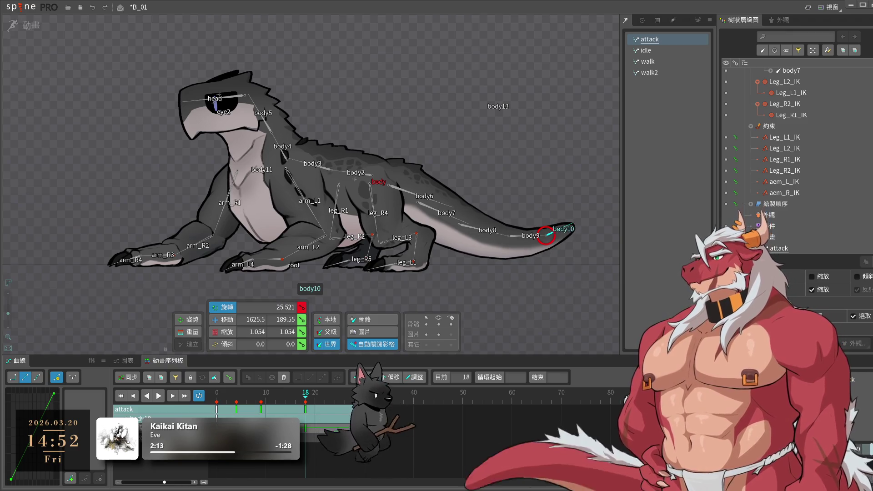
- Copy the keys near the end of the attack, play it back, and save the project
{"action": "mouse_move", "coordinate": [305, 397]}
{"action": "left_mouse_down"}
{"action": "mouse_move", "coordinate": [359, 396]}
{"action": "mouse_move", "coordinate": [349, 397]}
{"action": "left_mouse_up"}
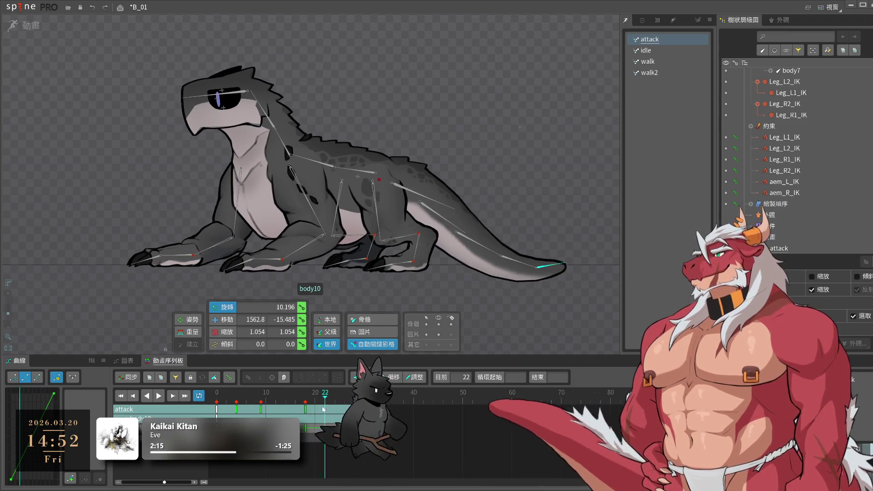
{"action": "left_click", "coordinate": [346, 396]}
{"action": "key", "text": "ctrl+c"}
{"action": "key", "text": "l"}
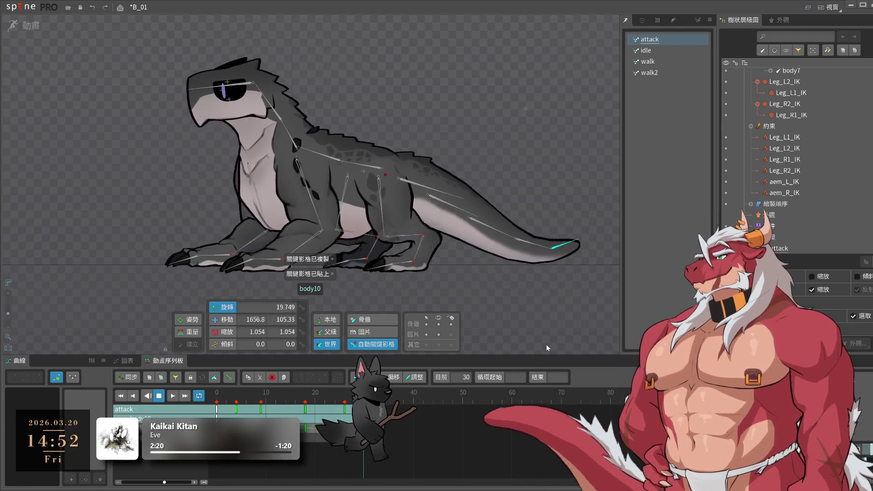
{"action": "key", "text": "ctrl+s"}
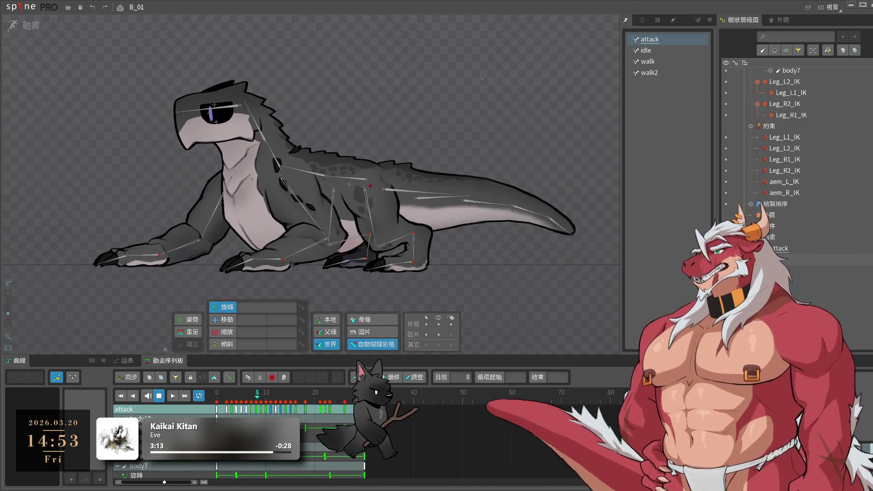
- Pan and zoom the viewport in on the hind legs and the leg_L2 foot mesh
{"action": "left_click_drag", "start_coordinate": [470, 145], "coordinate": [556, 131]}
{"action": "scroll", "coordinate": [546, 141], "scroll_direction": "up", "scroll_amount": 3}
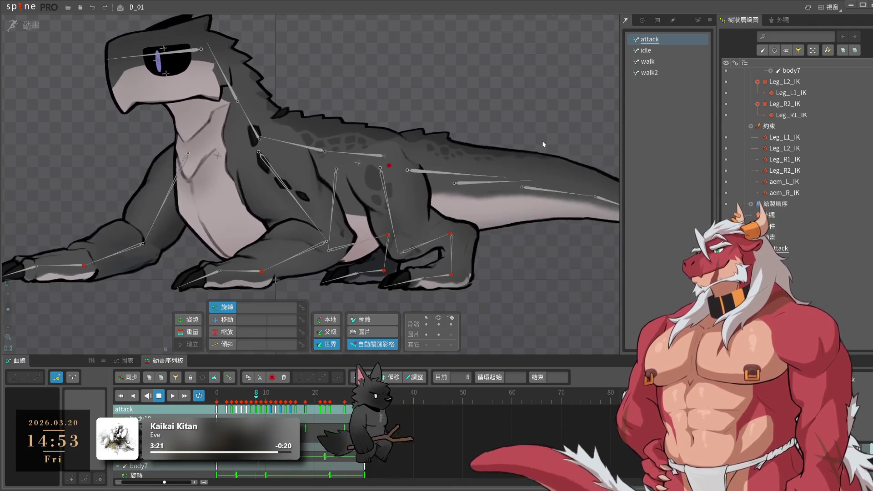
{"action": "scroll", "coordinate": [559, 287], "scroll_direction": "up", "scroll_amount": 2}
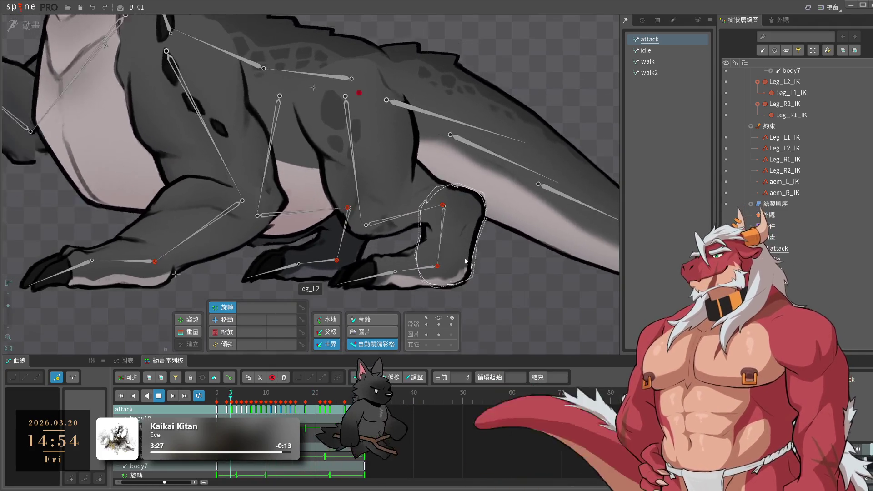
- Select the leg_L2 foot mesh in setup mode, then return to animating the attack
{"action": "left_click", "coordinate": [475, 273]}
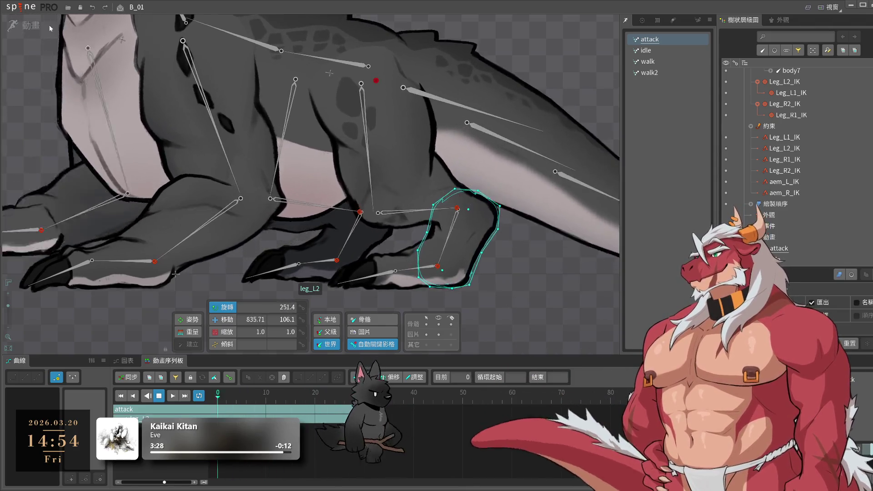
{"action": "left_click", "coordinate": [31, 25]}
{"action": "scroll", "coordinate": [445, 302], "scroll_direction": "up", "scroll_amount": 3}
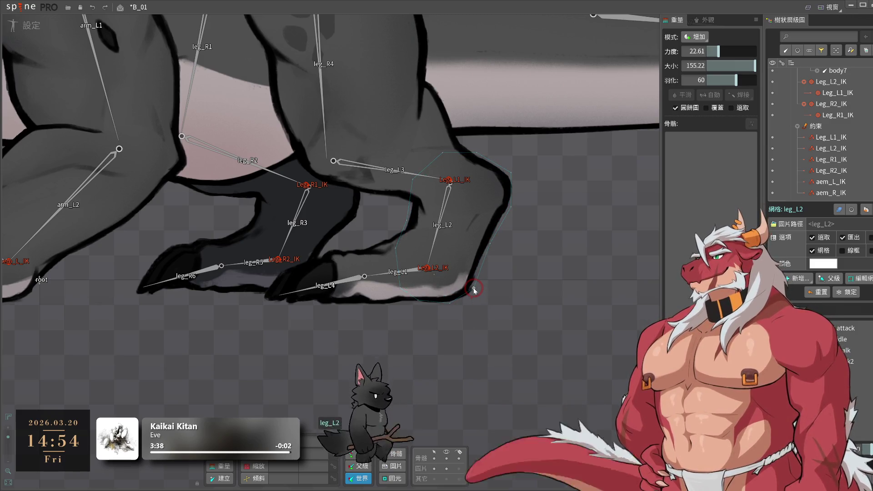
{"action": "key", "text": "Tab"}
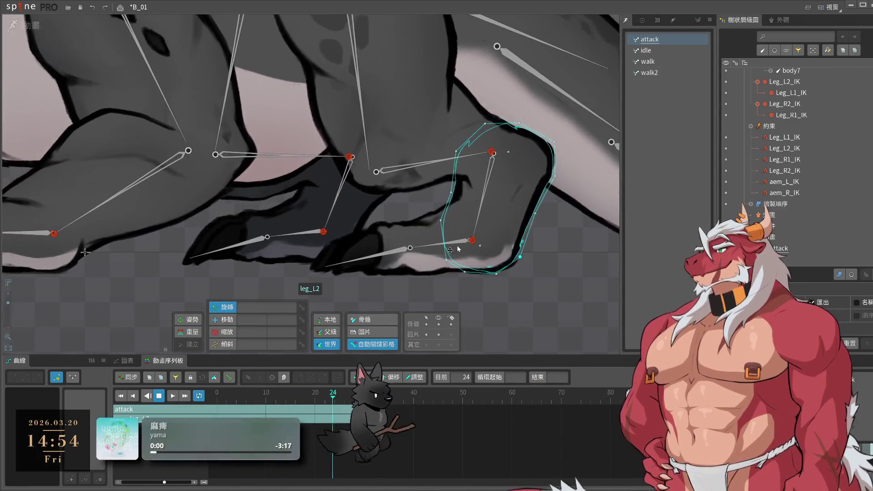
- Zoom out to the whole lizard, save the project, and play the attack animation
{"action": "key", "text": "space"}
{"action": "scroll", "coordinate": [461, 238], "scroll_direction": "down", "scroll_amount": 10}
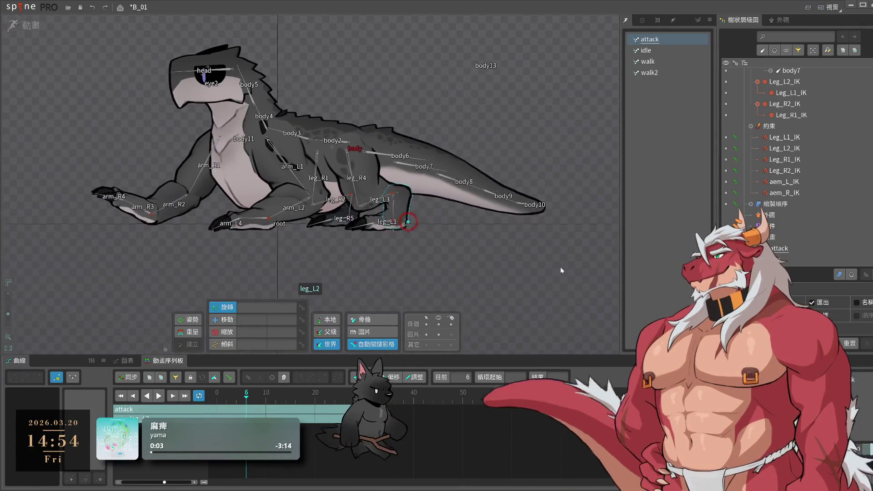
{"action": "key", "text": "ctrl+s"}
{"action": "key", "text": "space"}
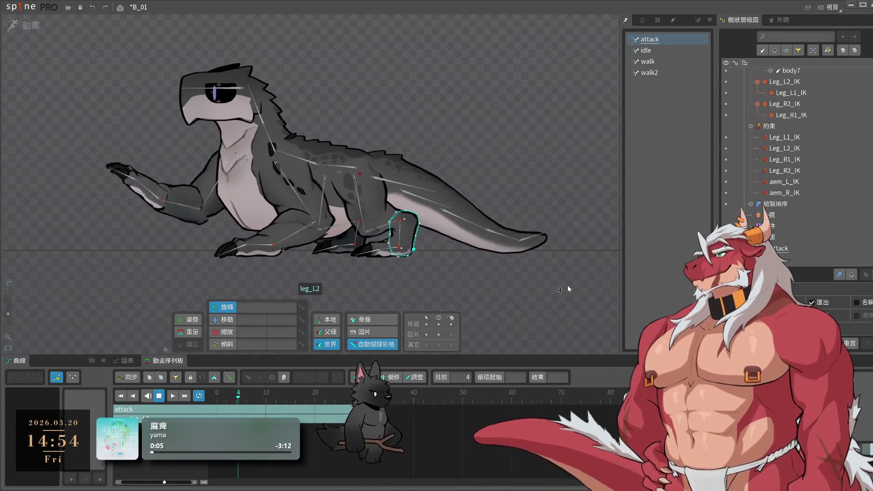
{"action": "key", "text": "ctrl+s"}
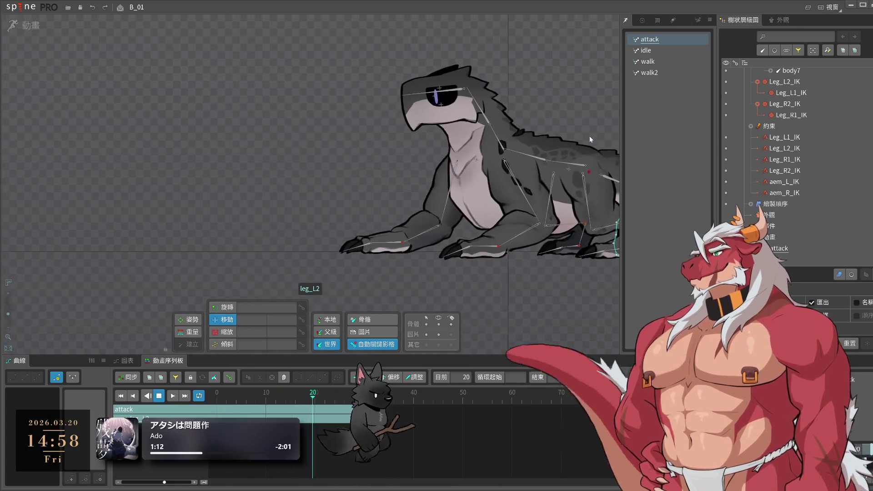
{"action": "left_click", "coordinate": [457, 298]}
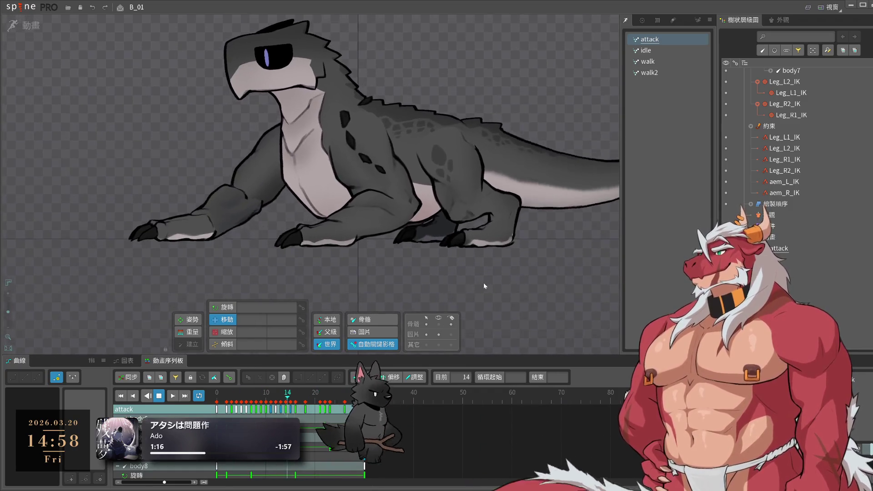
{"action": "left_click", "coordinate": [479, 200]}
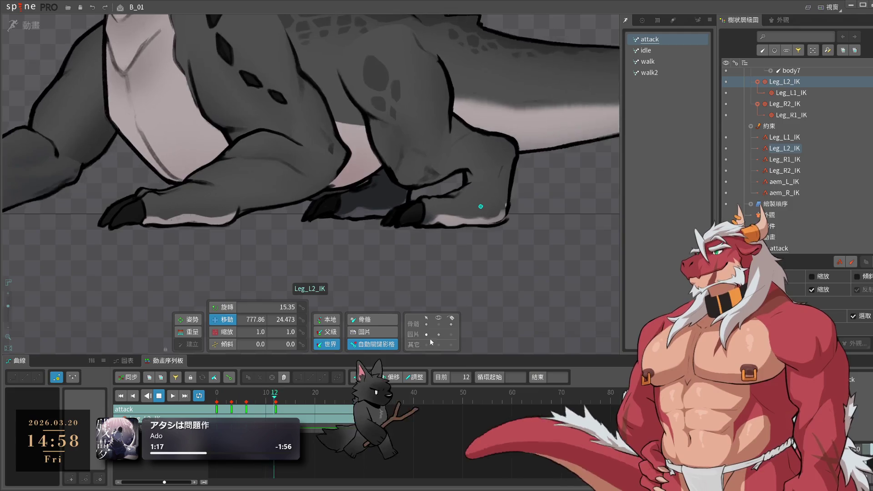
{"action": "left_click", "coordinate": [505, 214]}
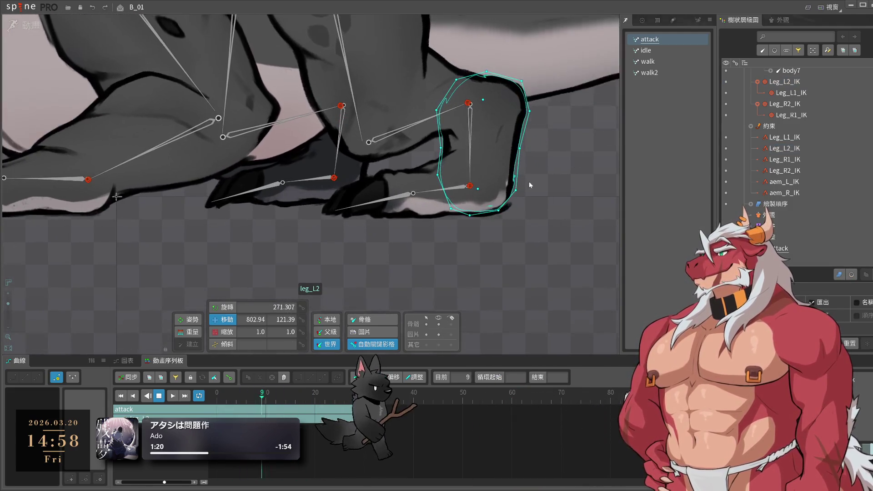
{"action": "left_click", "coordinate": [535, 215]}
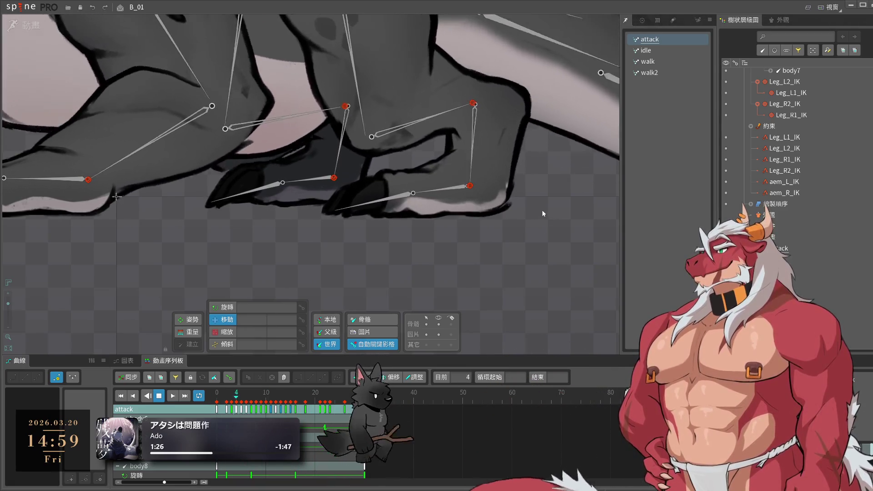
{"action": "scroll", "coordinate": [433, 200], "scroll_direction": "up", "scroll_amount": 4}
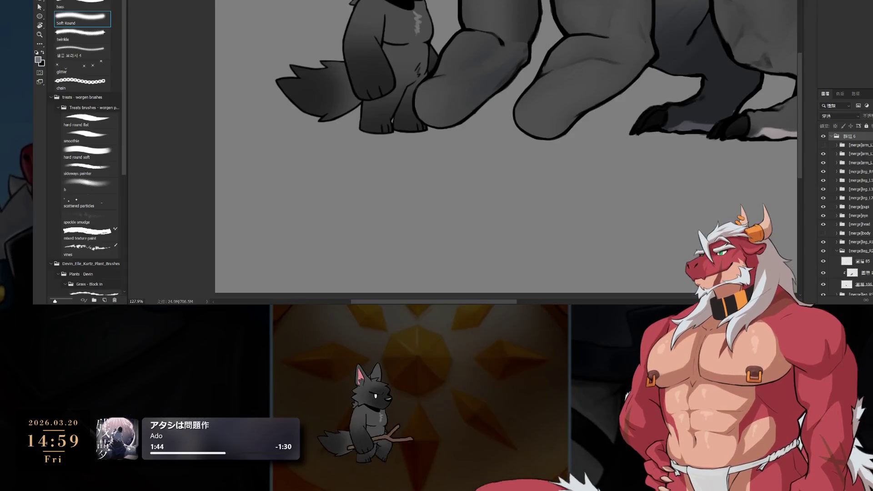
- Hide the [merge]leg_L2 layer group's leg artwork in the Layers panel
{"action": "left_click", "coordinate": [668, 124], "text": "ctrl"}
{"action": "scroll", "coordinate": [468, 77], "scroll_direction": "up", "scroll_amount": 5}
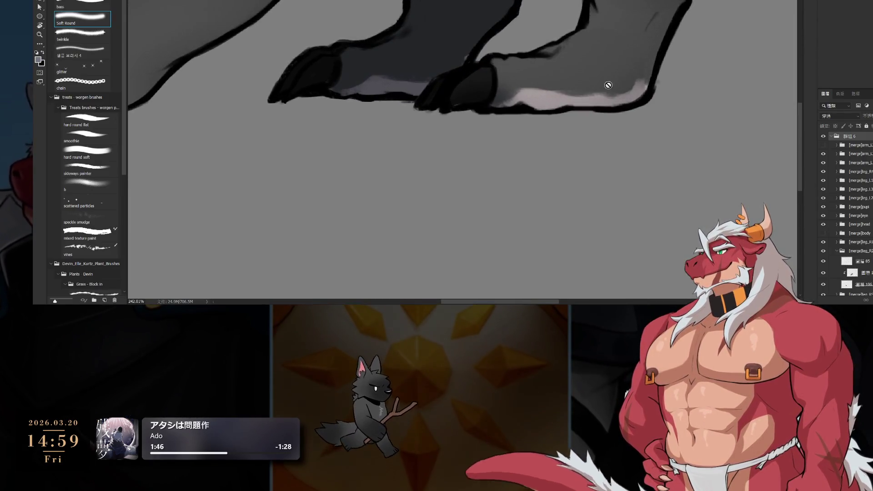
{"action": "left_click", "coordinate": [837, 181]}
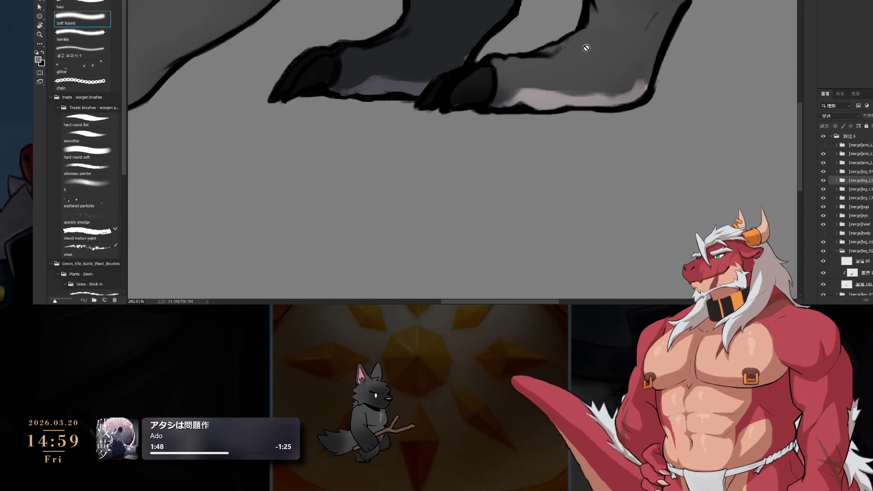
{"action": "left_click", "coordinate": [712, 23], "text": "ctrl"}
{"action": "left_click", "coordinate": [837, 198]}
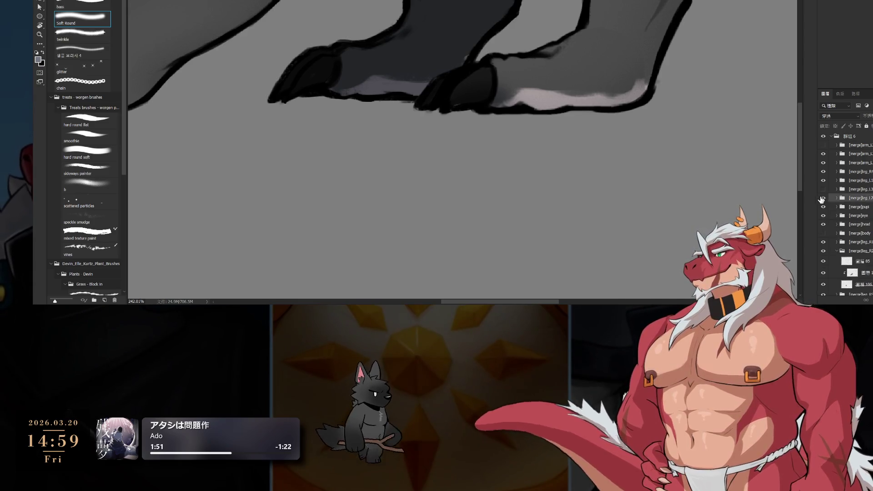
{"action": "left_click", "coordinate": [823, 198]}
- Select the [merge]leg_L1 group and merge it into one layer with Ctrl+E
{"action": "left_click", "coordinate": [636, 109], "text": "ctrl"}
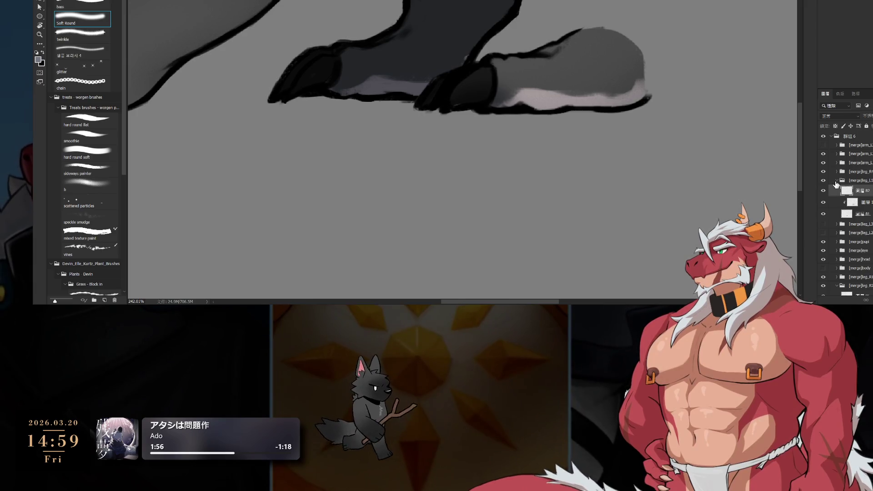
{"action": "left_click", "coordinate": [836, 181]}
{"action": "left_click", "coordinate": [860, 181]}
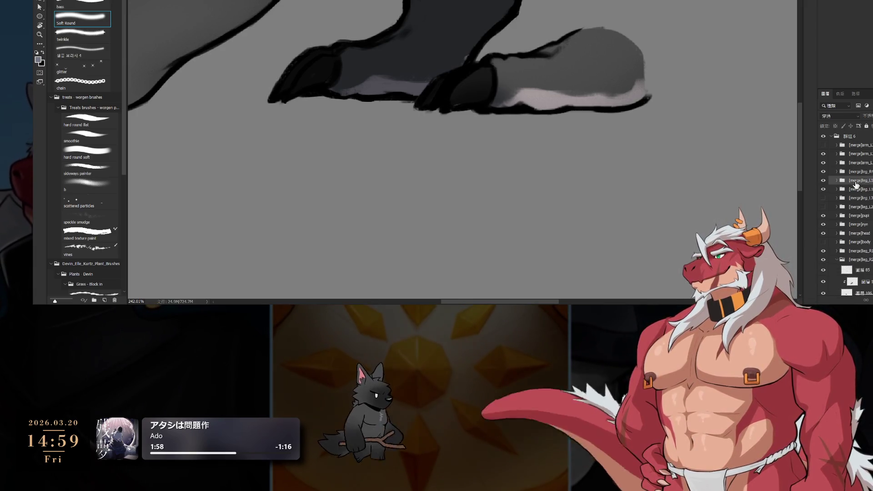
{"action": "key", "text": "ctrl+e"}
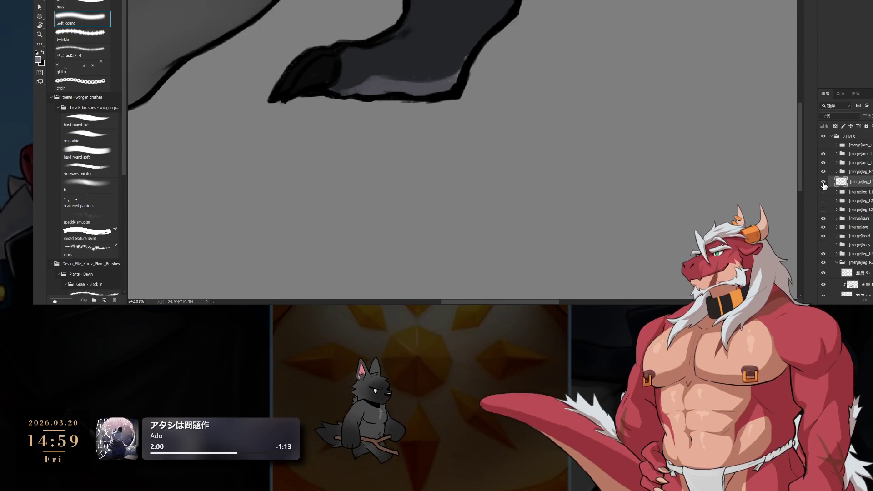
{"action": "scroll", "coordinate": [630, 149], "scroll_direction": "down", "scroll_amount": 10}
- Return the hind hoof to the canvas and add an empty layer above [merge]leg_L1
{"action": "left_click_drag", "start_coordinate": [630, 149], "coordinate": [637, 102]}
{"action": "scroll", "coordinate": [636, 103], "scroll_direction": "up", "scroll_amount": 8}
{"action": "key", "text": "b"}
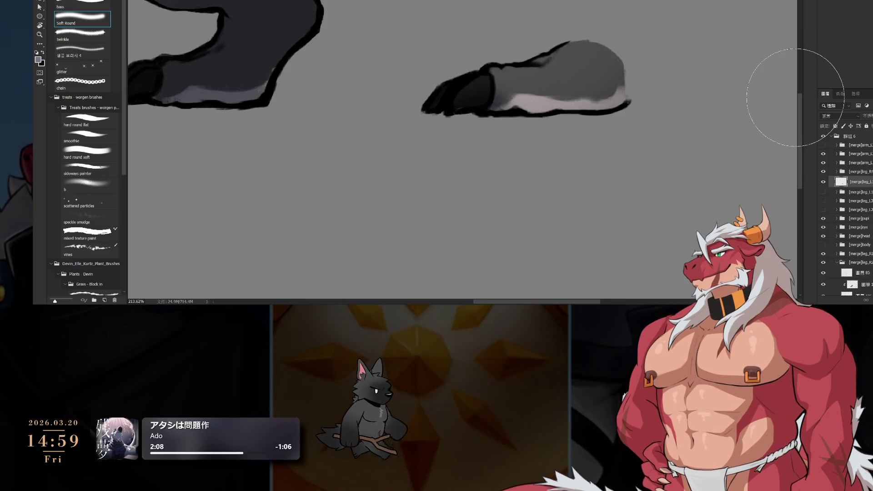
{"action": "left_click", "coordinate": [857, 192]}
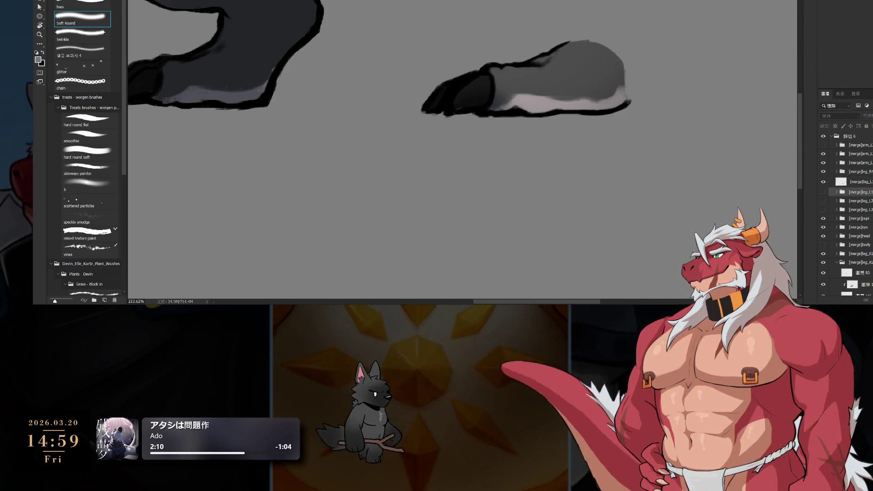
{"action": "key", "text": "ctrl+shift+alt+n"}
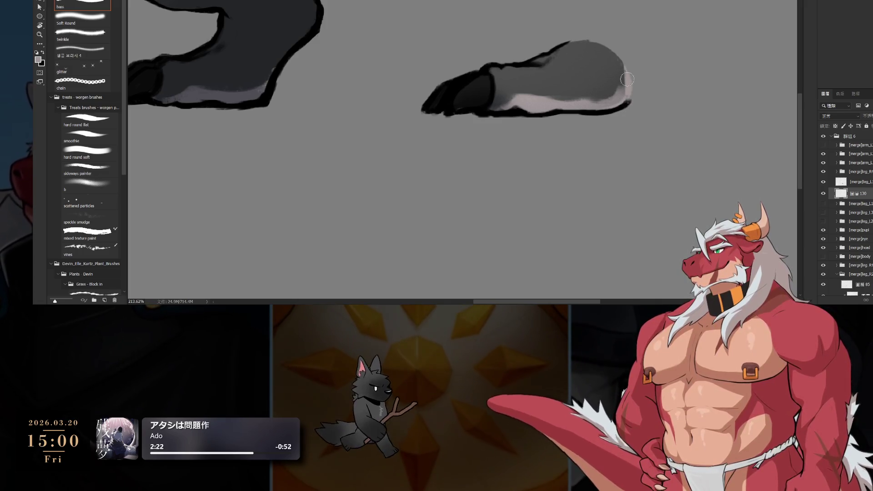
{"action": "left_click_drag", "start_coordinate": [619, 92], "coordinate": [539, 145]}
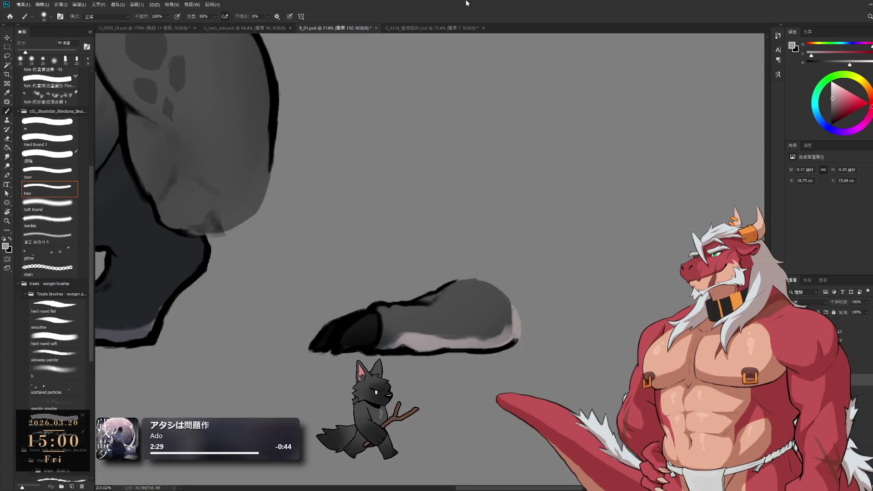
- Paint lighter grey shading along the paw tip and merge it into the leg layer
{"action": "left_click_drag", "start_coordinate": [542, 338], "coordinate": [601, 255]}
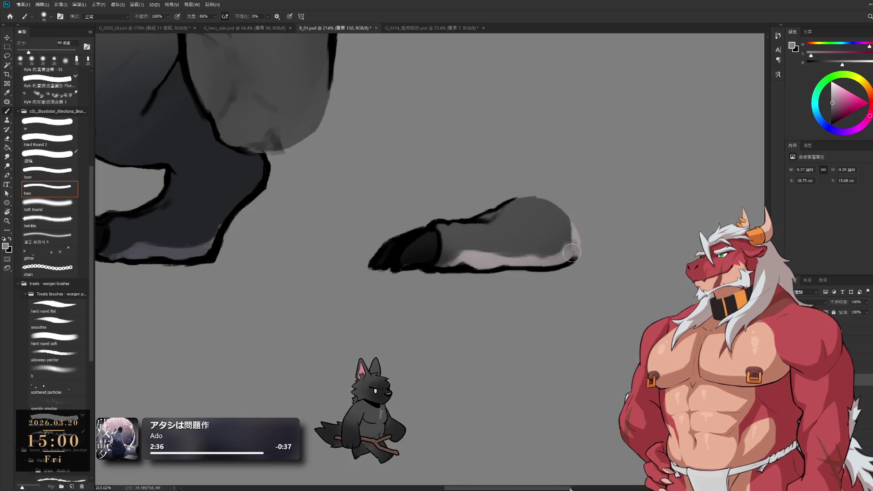
{"action": "left_click", "coordinate": [567, 225], "text": "alt"}
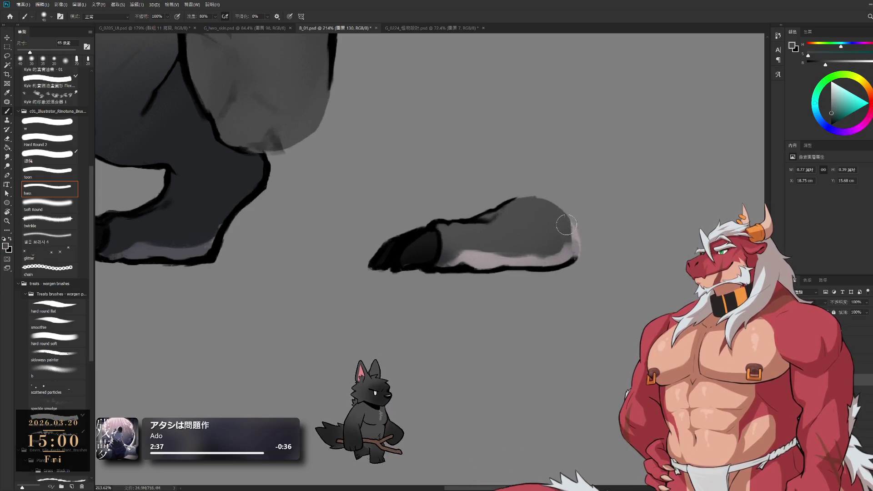
{"action": "left_click", "coordinate": [572, 251], "text": "alt"}
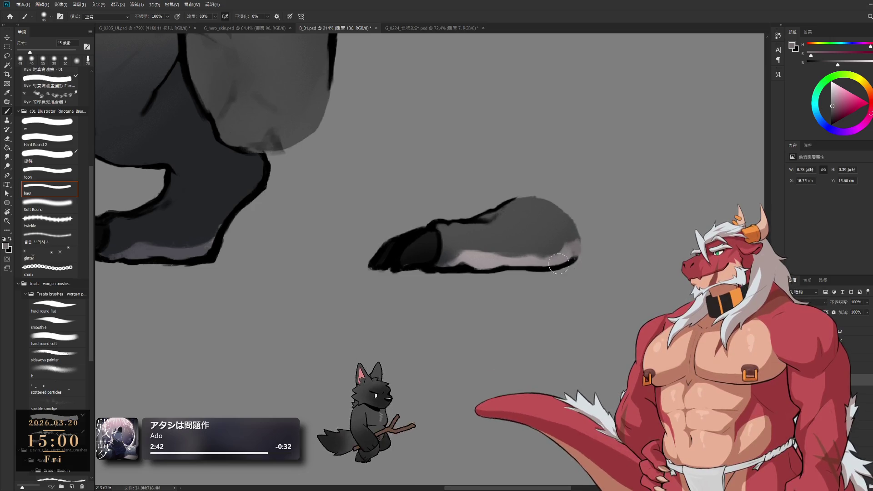
{"action": "left_click", "coordinate": [570, 240], "text": "alt"}
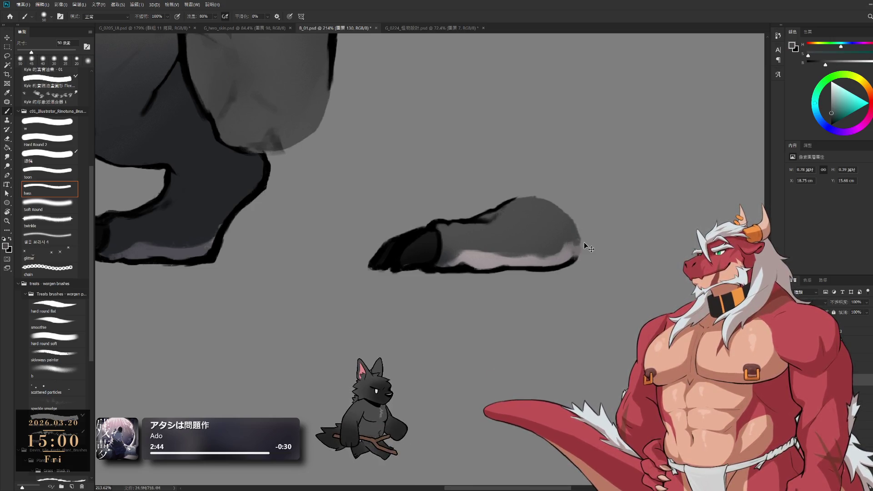
{"action": "left_click_drag", "start_coordinate": [579, 244], "coordinate": [556, 249]}
{"action": "key", "text": "ctrl+e"}
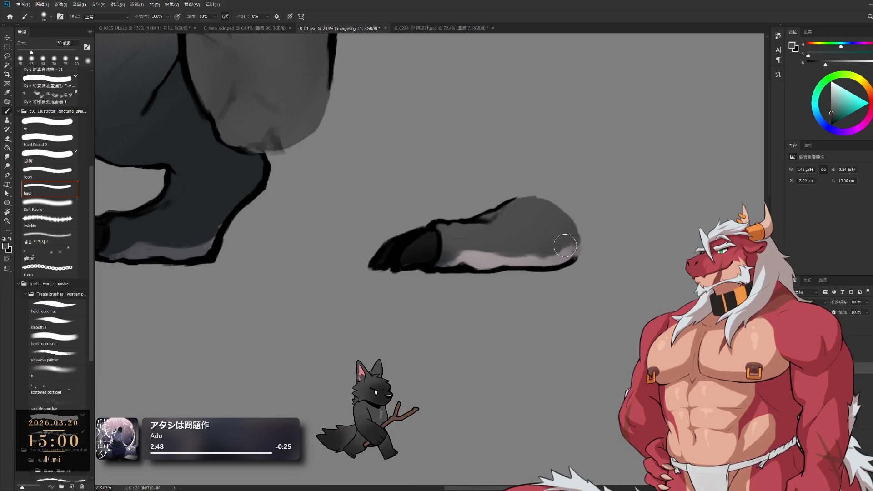
- Resample the pinkish grey and blend it over the paw tip, enlarging the brush to 60 px
{"action": "left_click", "coordinate": [576, 251], "text": "alt"}
{"action": "left_click", "coordinate": [576, 251], "text": "alt"}
{"action": "left_click_drag", "start_coordinate": [576, 251], "coordinate": [573, 242]}
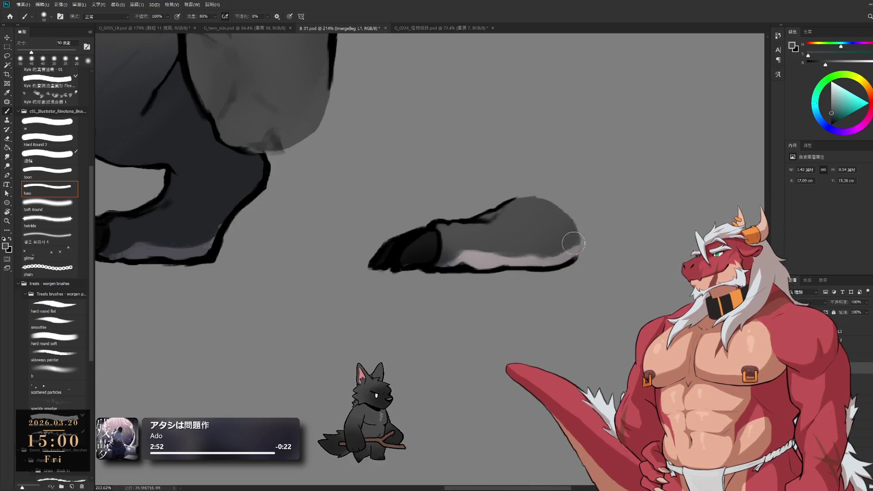
{"action": "key", "text": "bracketright"}
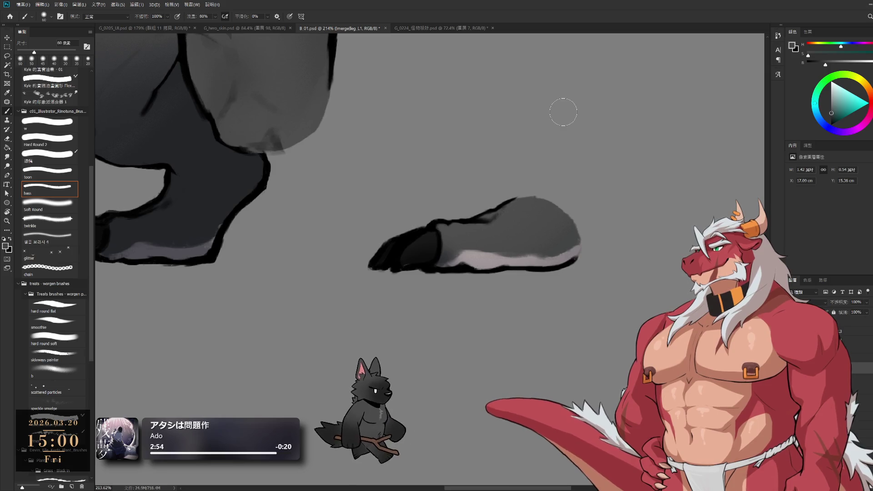
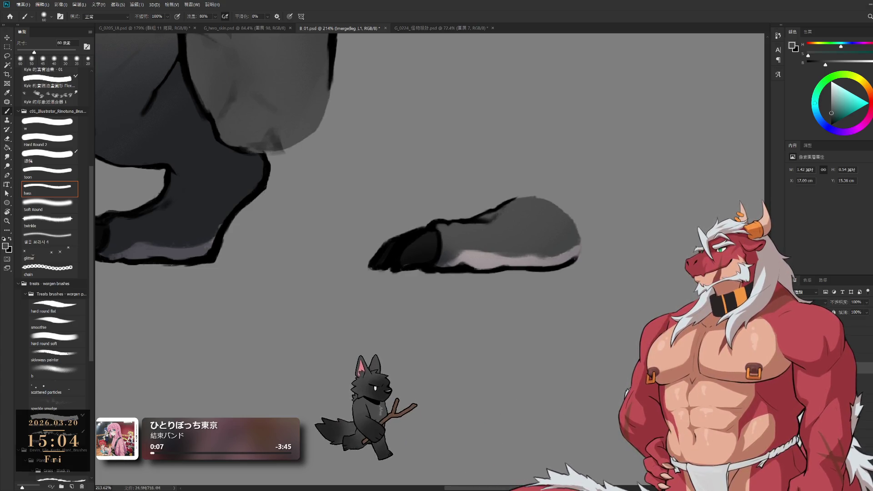
- Zoom in to about 328% on the painted front foot, then switch to the Spine attack animation
{"action": "mouse_move", "coordinate": [479, 181]}
{"action": "left_mouse_down"}
{"action": "mouse_move", "coordinate": [540, 246]}
{"action": "mouse_move", "coordinate": [629, 310]}
{"action": "mouse_move", "coordinate": [413, 329]}
{"action": "mouse_move", "coordinate": [596, 304]}
{"action": "left_mouse_up"}
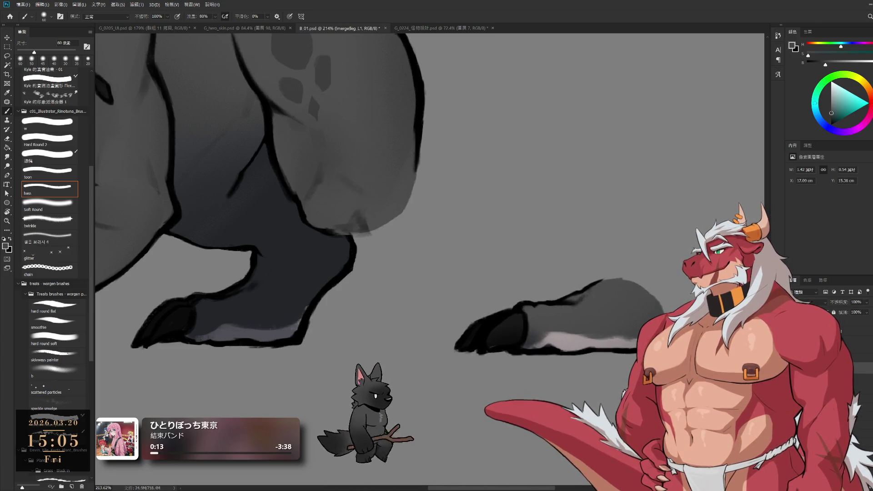
{"action": "scroll", "coordinate": [637, 309], "scroll_direction": "up", "scroll_amount": 3}
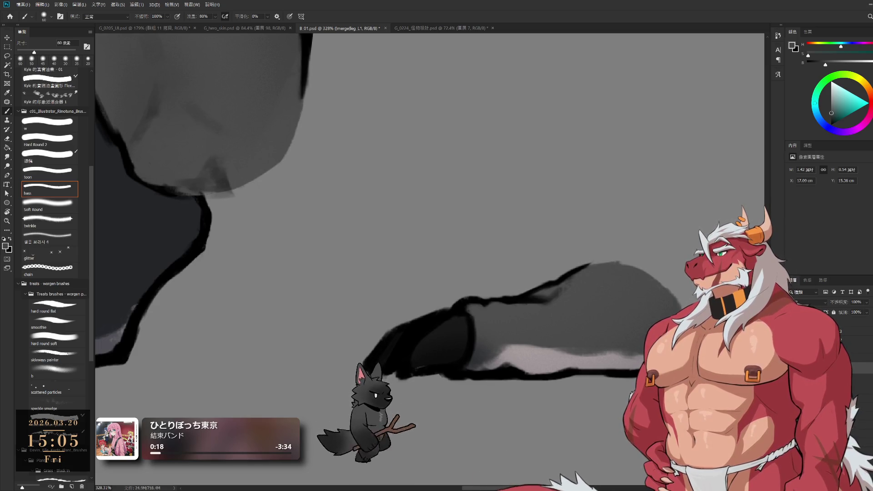
{"action": "key", "text": "alt+Tab"}
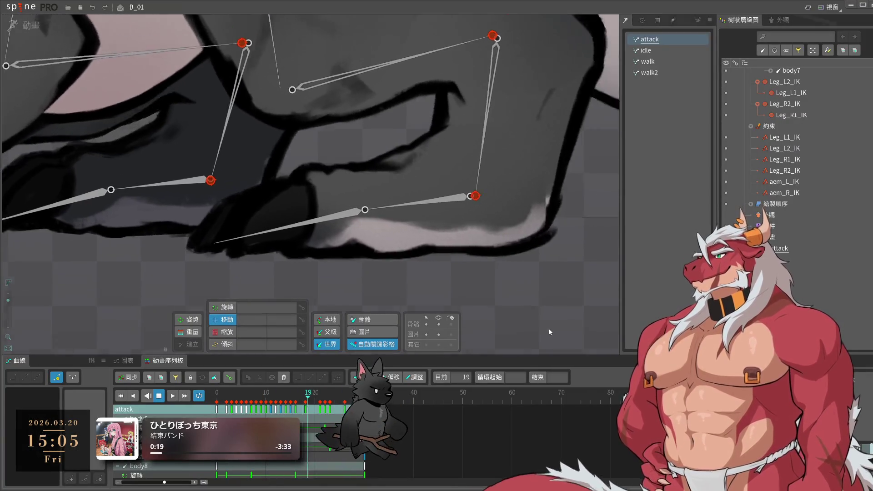
- Select the leg_L1 attachment in the attack animation to inspect it, then return to Photoshop
{"action": "left_click", "coordinate": [416, 247]}
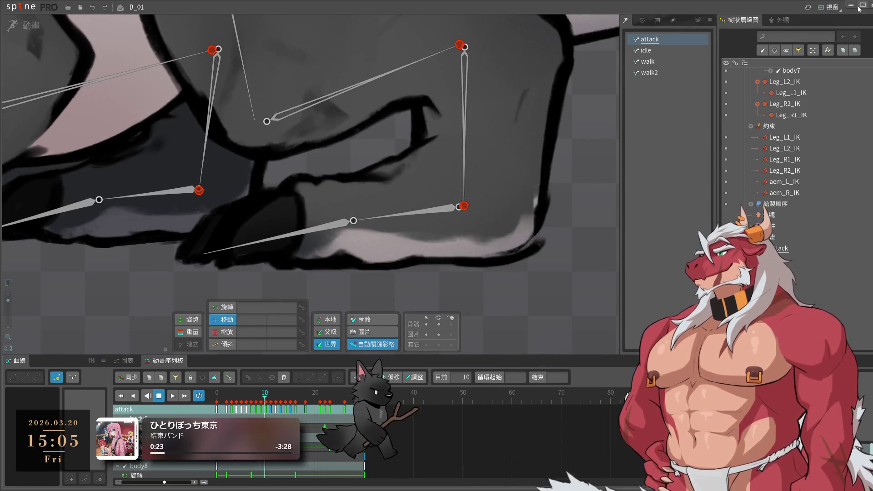
{"action": "key", "text": "alt+Tab"}
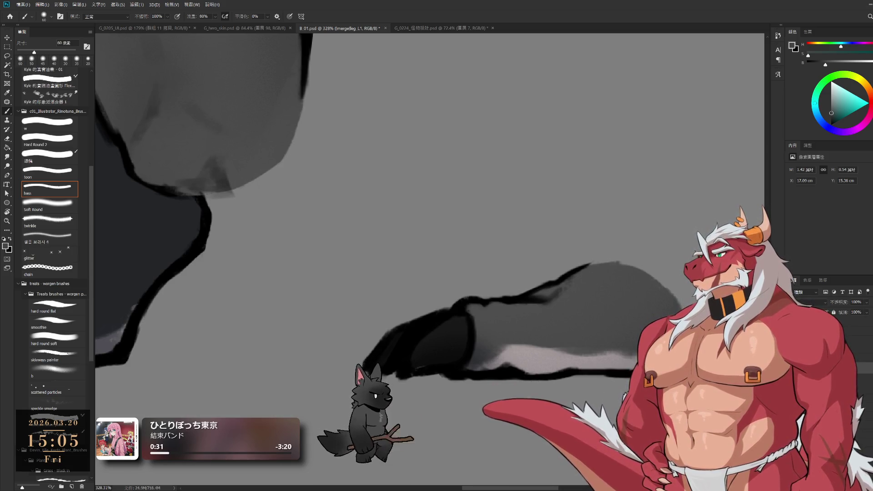
- Merge the layer down, target the leg L1 layer, and sample foot greys with a smaller brush
{"action": "key", "text": "ctrl+e"}
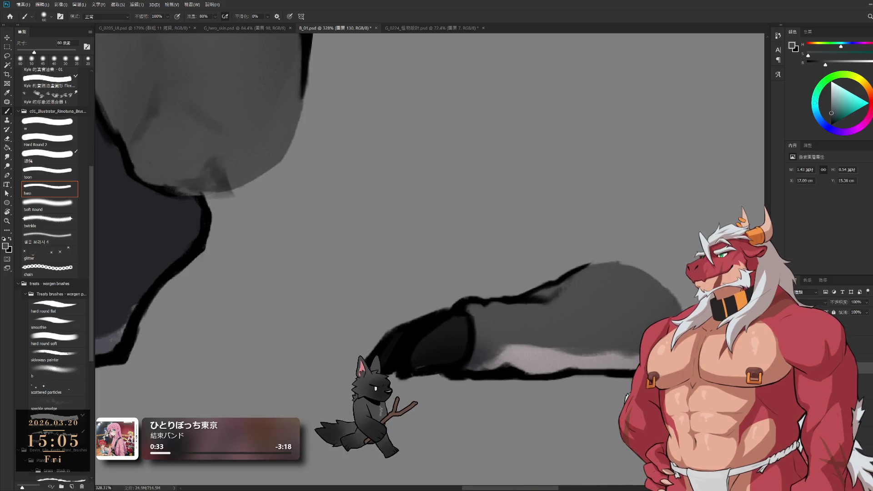
{"action": "key", "text": "alt+bracketleft"}
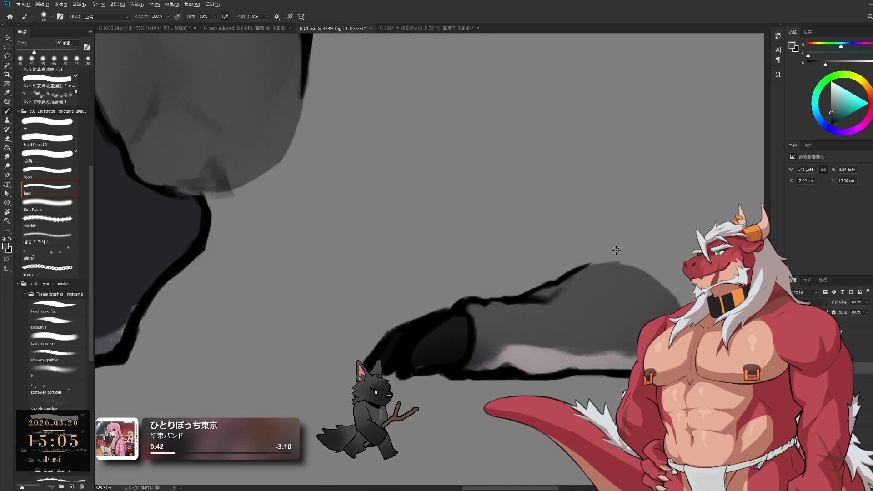
{"action": "left_click", "coordinate": [614, 285], "text": "alt"}
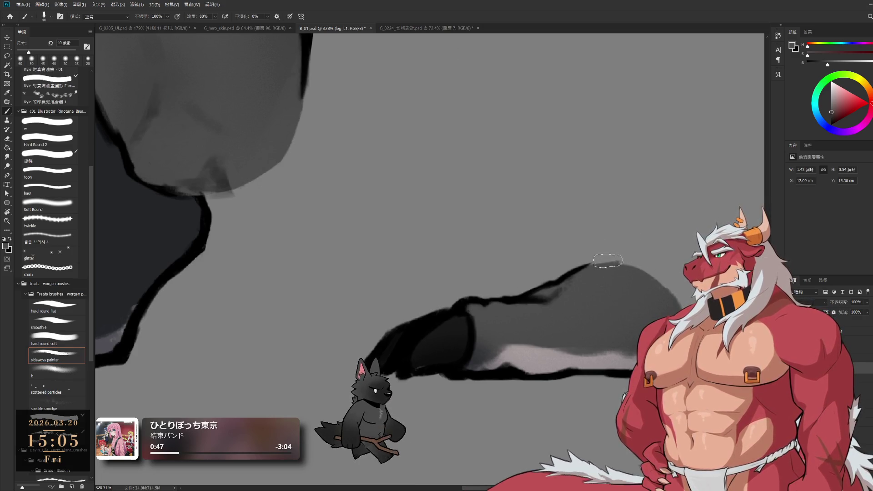
{"action": "key", "text": "bracketleft"}
{"action": "key", "text": "bracketleft"}
{"action": "key", "text": "bracketleft"}
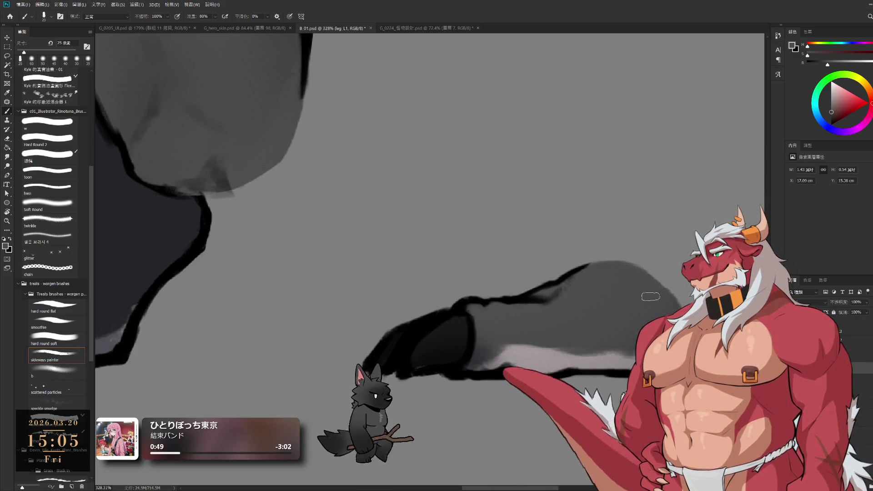
{"action": "left_click", "coordinate": [666, 316], "text": "alt"}
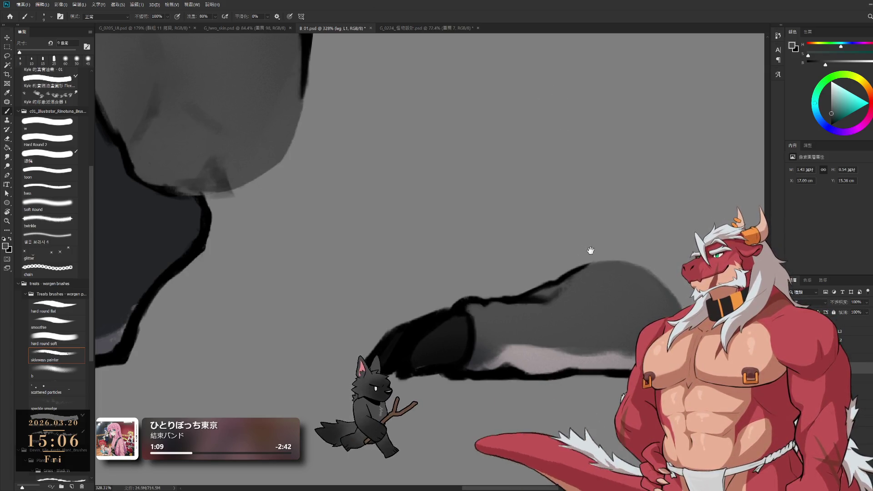
- Paint the light underside band along the foot's lower edge and darker shading with 15–30 px brushes
{"action": "left_click_drag", "start_coordinate": [590, 252], "coordinate": [538, 221]}
{"action": "left_click", "coordinate": [591, 327], "text": "alt"}
{"action": "key", "text": "bracketright"}
{"action": "key", "text": "bracketright"}
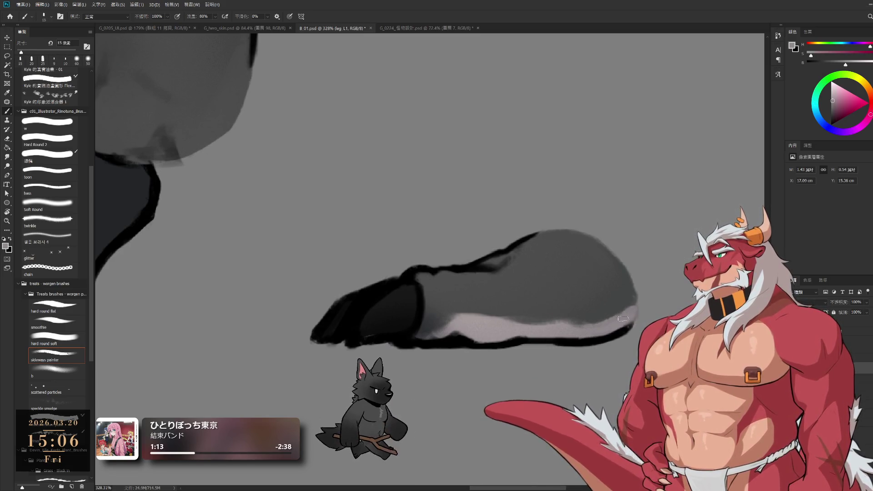
{"action": "left_click_drag", "start_coordinate": [624, 317], "coordinate": [564, 327]}
{"action": "key", "text": "bracketright"}
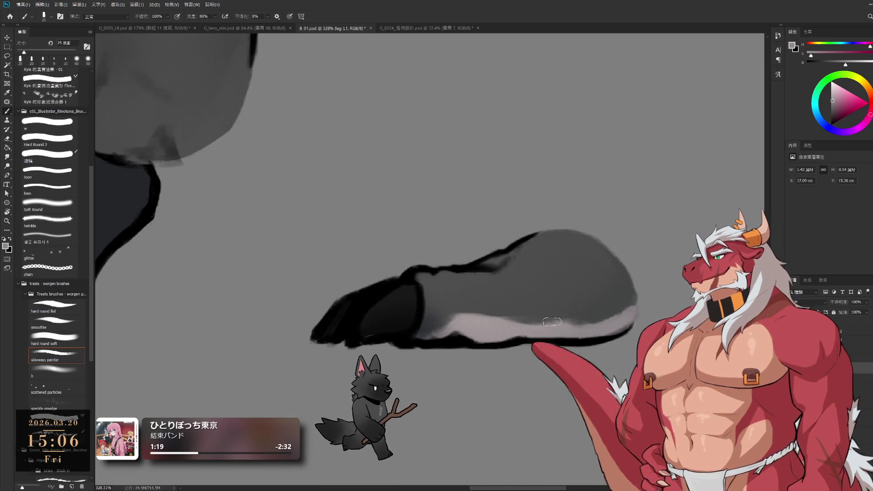
{"action": "left_click", "coordinate": [520, 303], "text": "alt"}
{"action": "key", "text": "bracketright"}
{"action": "left_click_drag", "start_coordinate": [496, 319], "coordinate": [555, 312]}
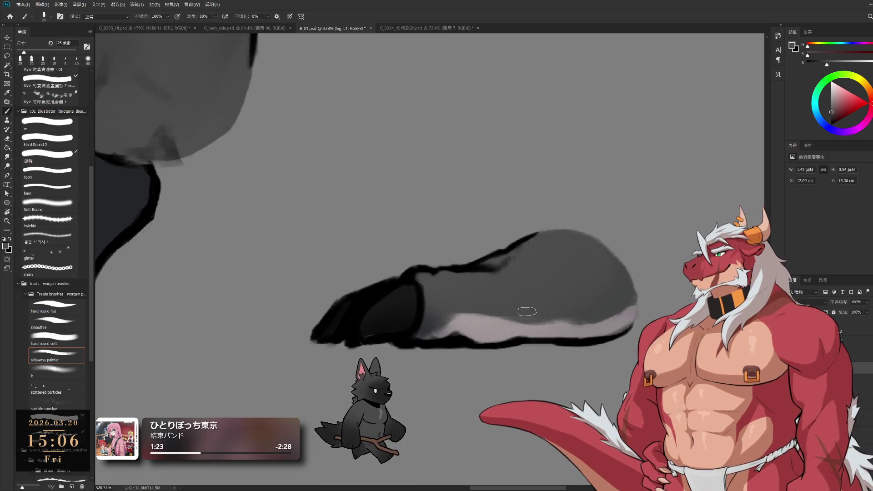
- Brighten a patch of the underside band, then sample darker and edge greys with the brush shrunk to 15 px
{"action": "left_click", "coordinate": [550, 328], "text": "alt"}
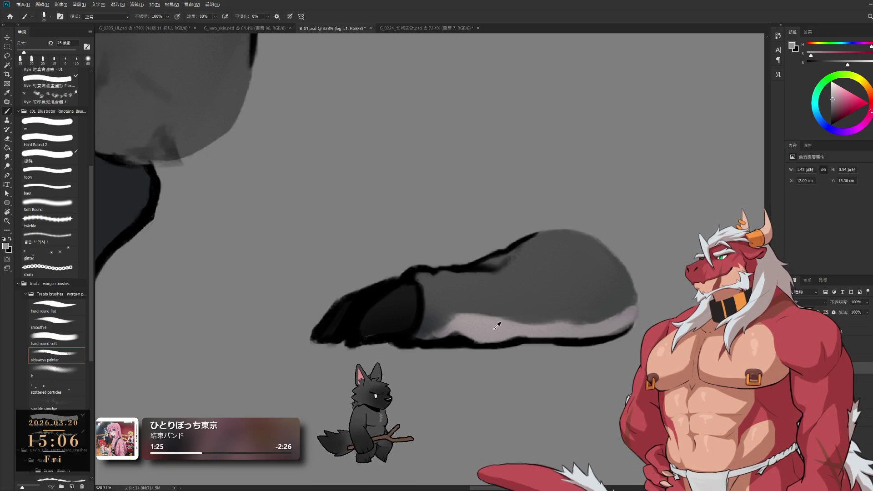
{"action": "left_click", "coordinate": [527, 322]}
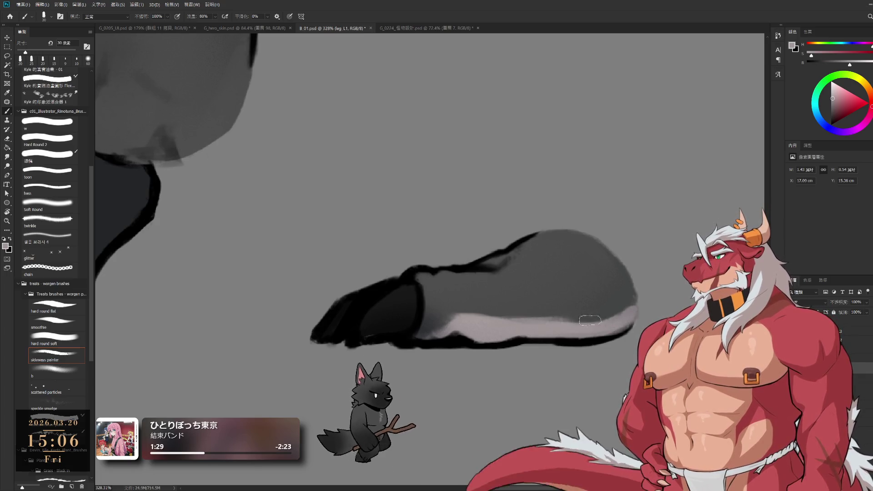
{"action": "left_click", "coordinate": [550, 296], "text": "alt"}
{"action": "key", "text": "bracketleft"}
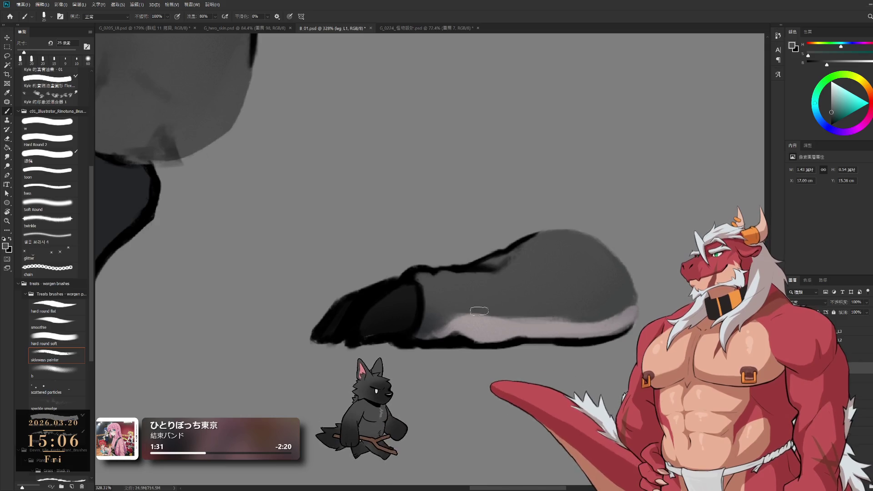
{"action": "mouse_move", "coordinate": [459, 315]}
{"action": "left_mouse_down"}
{"action": "mouse_move", "coordinate": [457, 366]}
{"action": "mouse_move", "coordinate": [506, 362]}
{"action": "mouse_move", "coordinate": [520, 342]}
{"action": "left_mouse_up"}
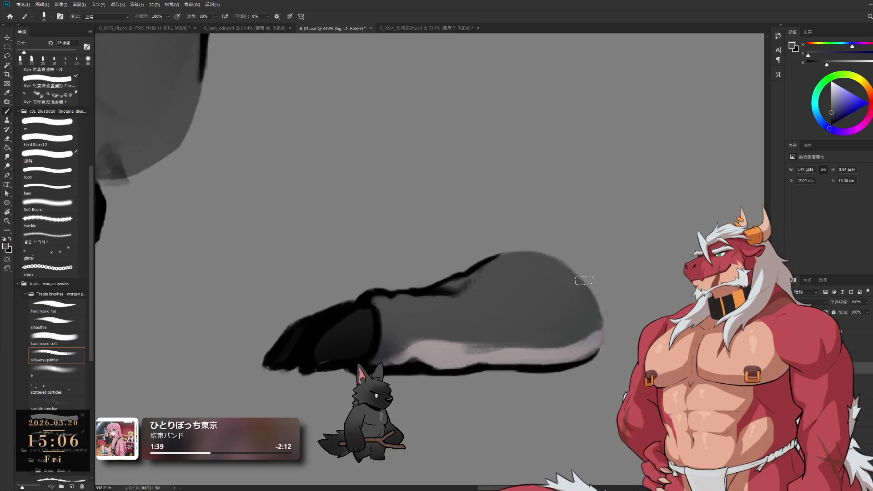
{"action": "left_click", "coordinate": [602, 322], "text": "alt"}
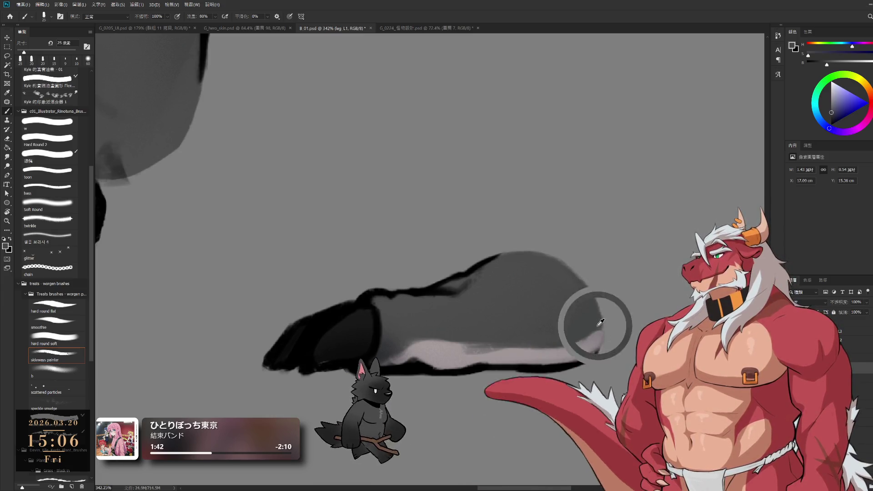
{"action": "key", "text": "bracketleft"}
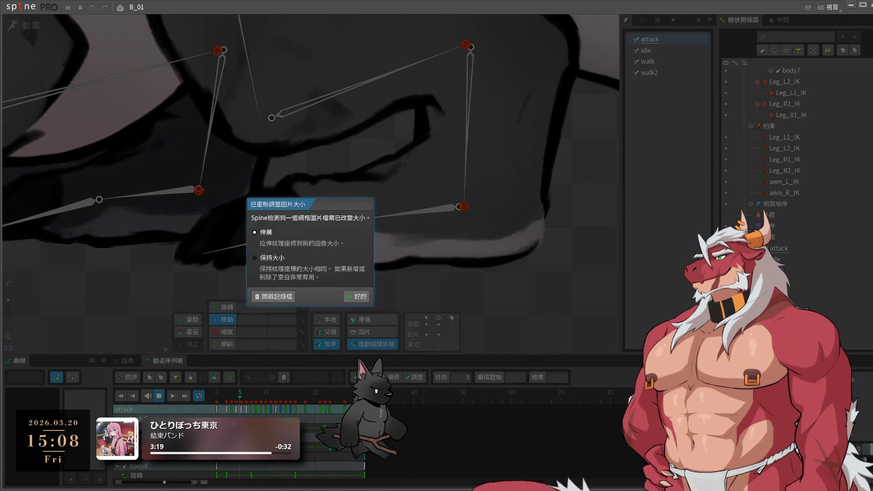
- Accept the resized foot image and check the leg_L3 attachment before clearing the selection
{"action": "key", "text": "Return"}
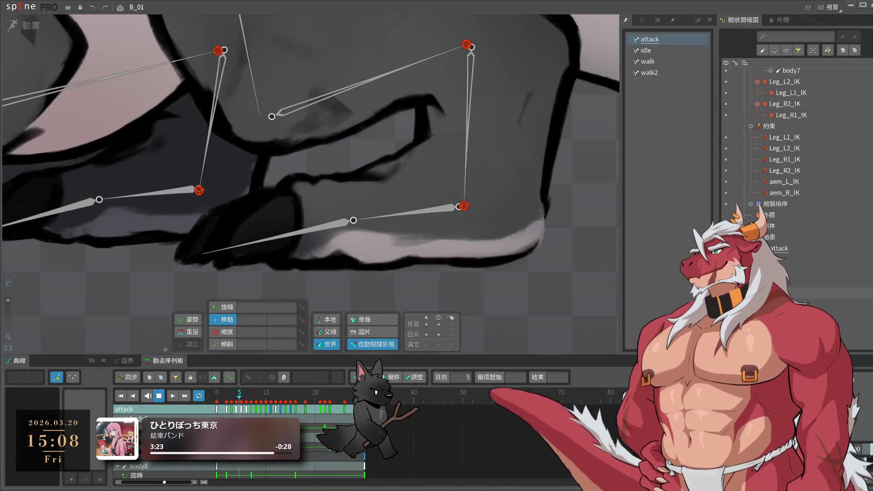
{"action": "left_click", "coordinate": [295, 279]}
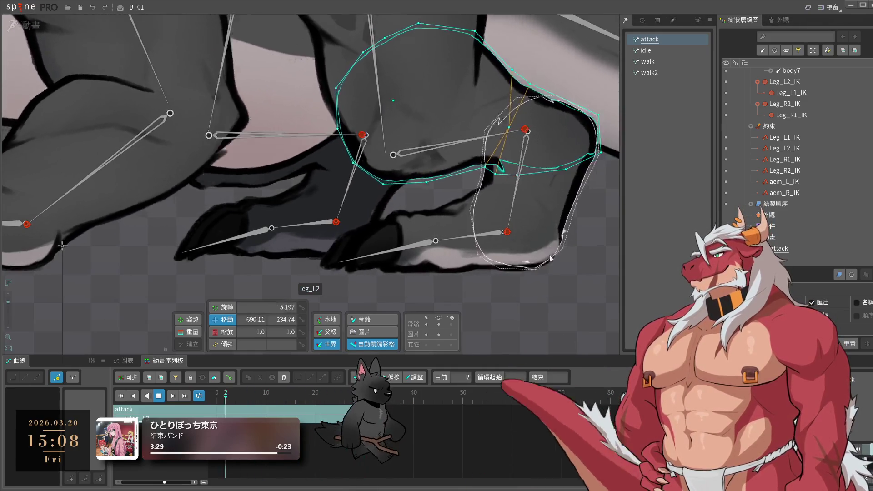
{"action": "left_click", "coordinate": [571, 253]}
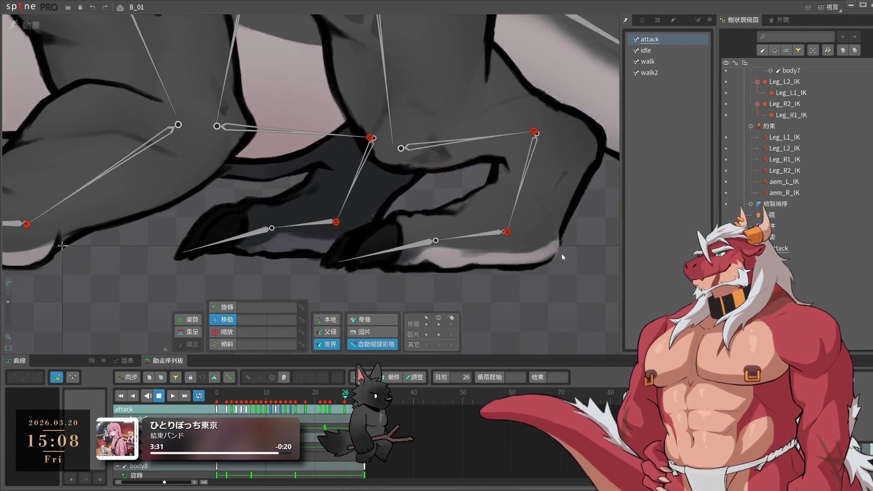
- In setup mode, pull the leg_L2 mesh's lower and upper hull edges outward to fit the repainted foot
{"action": "left_click", "coordinate": [18, 25]}
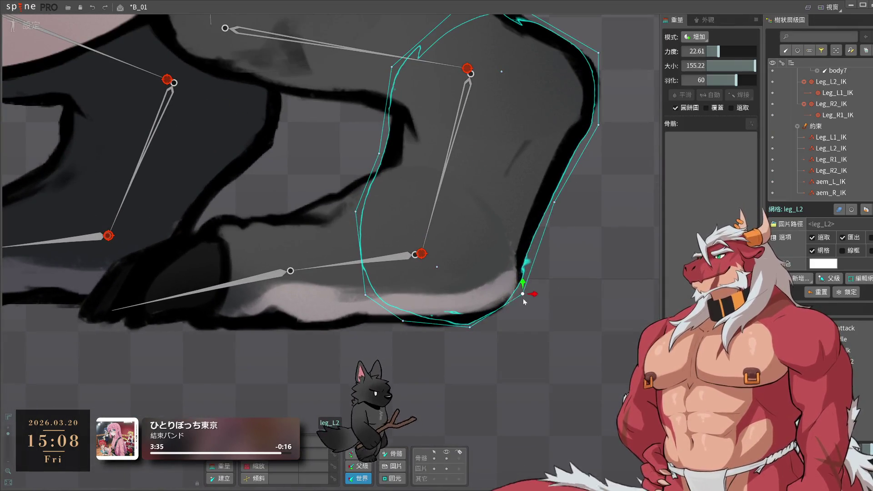
{"action": "mouse_move", "coordinate": [521, 293]}
{"action": "left_mouse_down"}
{"action": "mouse_move", "coordinate": [535, 302]}
{"action": "mouse_move", "coordinate": [529, 306]}
{"action": "left_mouse_up"}
{"action": "left_click_drag", "start_coordinate": [555, 204], "coordinate": [563, 200]}
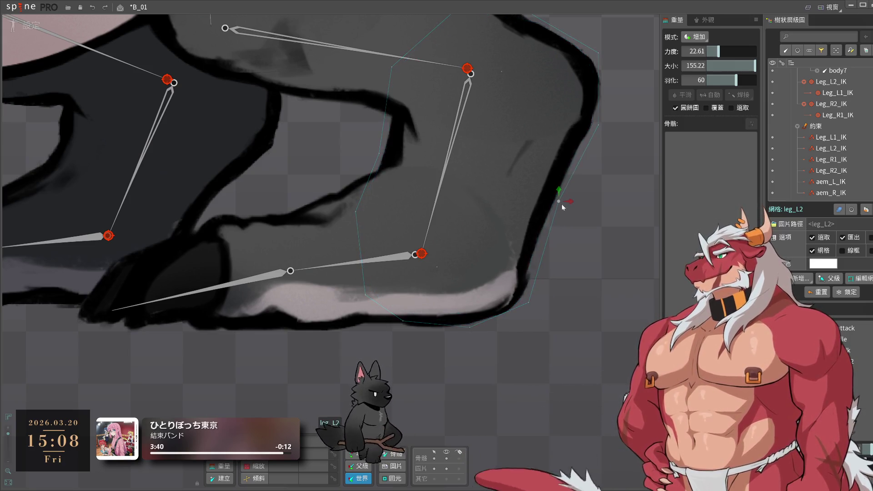
{"action": "left_click", "coordinate": [16, 27]}
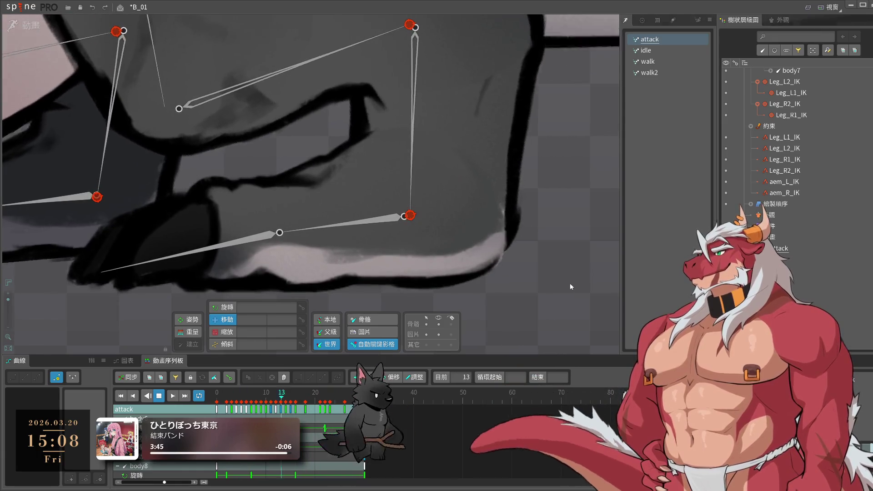
{"action": "left_click", "coordinate": [483, 128]}
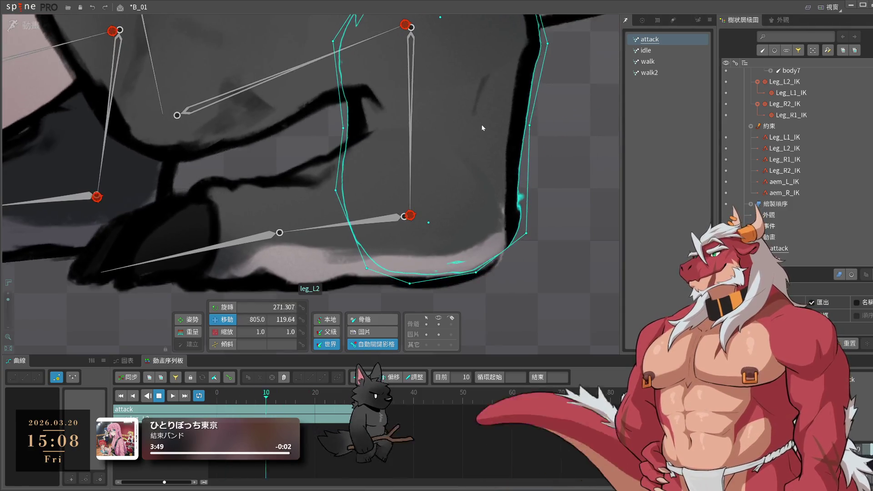
{"action": "left_click", "coordinate": [18, 28]}
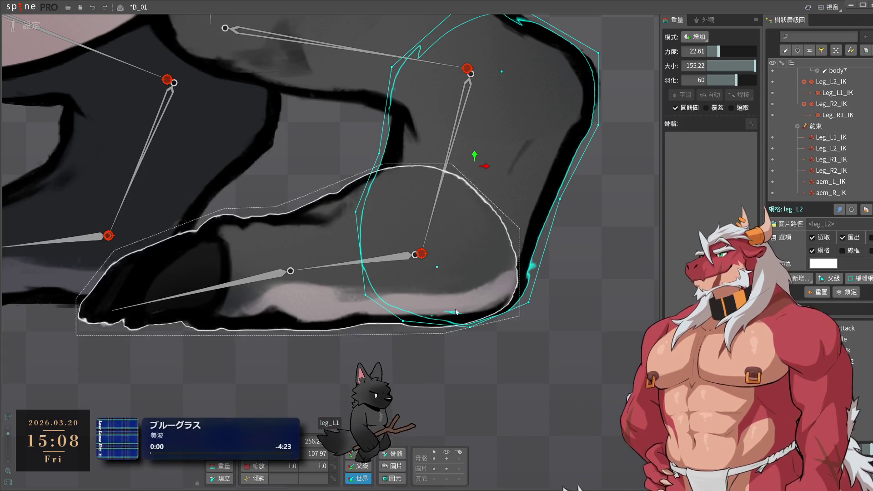
- Select the leg_L1 foot mesh and bone and rotate the leg_L1 foot downward
{"action": "left_click", "coordinate": [593, 323]}
{"action": "left_click", "coordinate": [383, 263]}
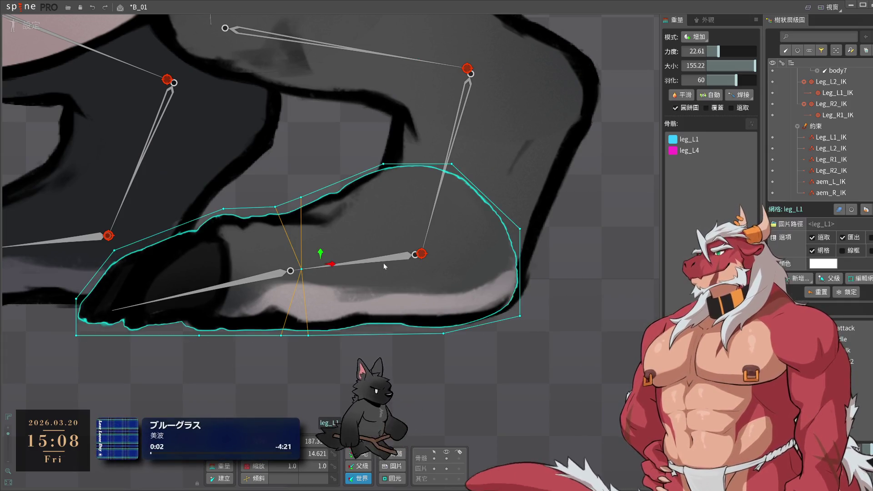
{"action": "left_click", "coordinate": [395, 259]}
{"action": "mouse_move", "coordinate": [396, 259]}
{"action": "left_mouse_down"}
{"action": "mouse_move", "coordinate": [667, 181]}
{"action": "mouse_move", "coordinate": [611, 221]}
{"action": "left_mouse_up"}
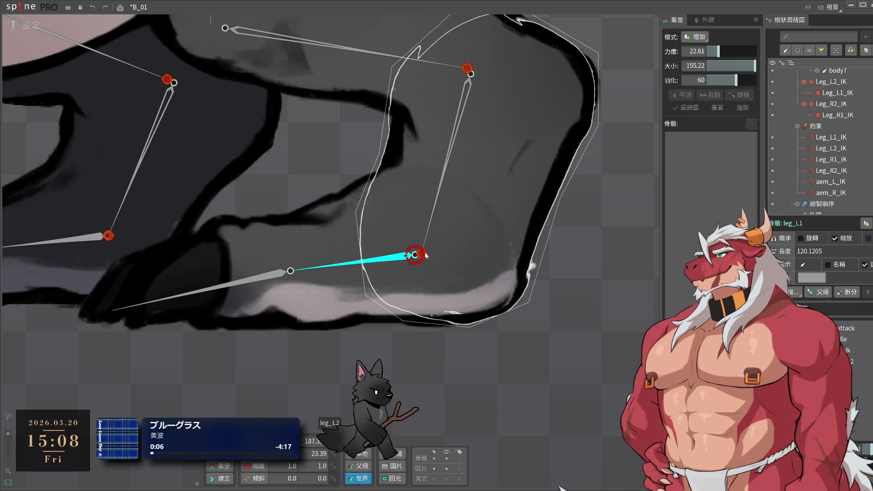
- Check frames 0–1 in Animate mode, then raise the leg_L1 target slightly in the setup pose
{"action": "key", "text": "ctrl+Tab"}
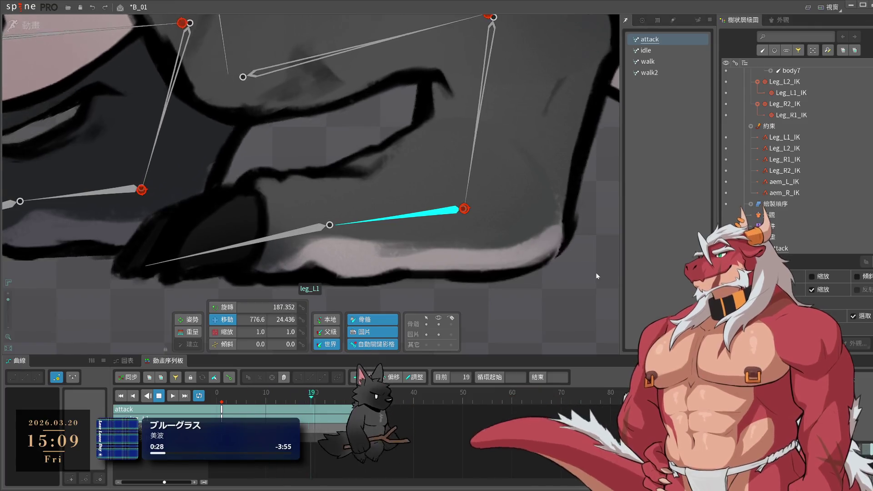
{"action": "left_click", "coordinate": [218, 399]}
{"action": "left_click", "coordinate": [222, 394]}
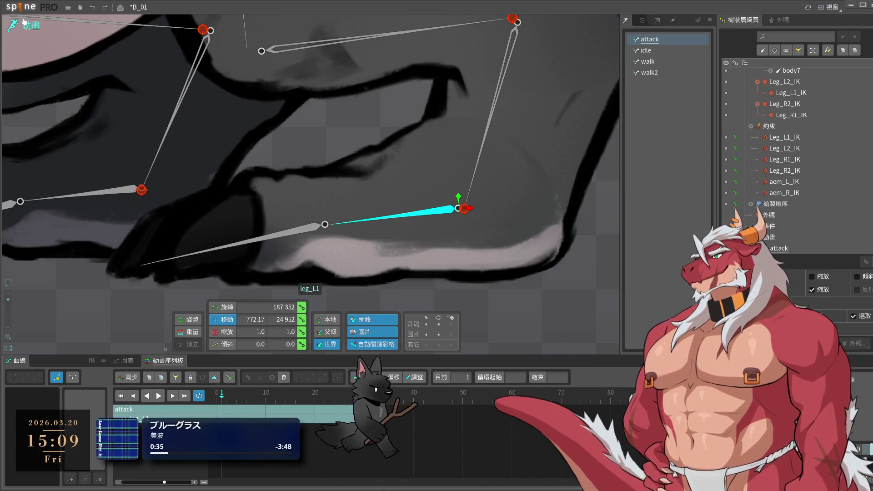
{"action": "key", "text": "ctrl+Tab"}
{"action": "scroll", "coordinate": [457, 264], "scroll_direction": "up", "scroll_amount": 3}
{"action": "scroll", "coordinate": [457, 267], "scroll_direction": "up", "scroll_amount": 2}
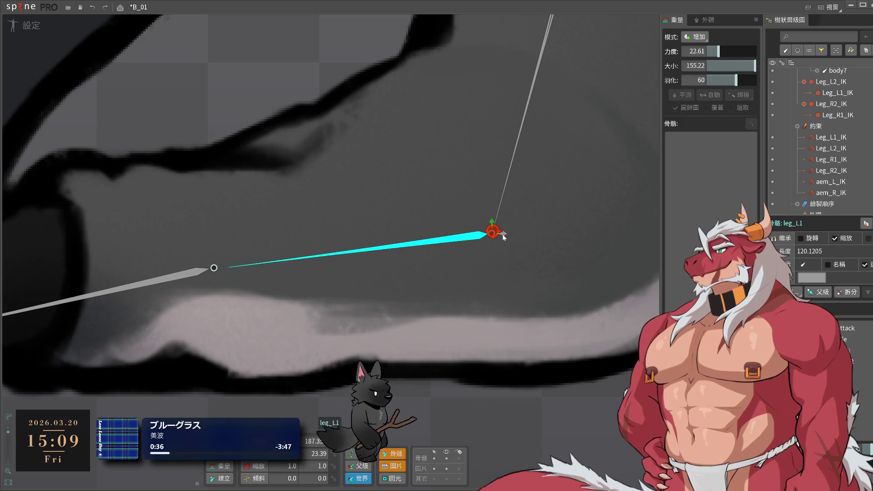
{"action": "left_click_drag", "start_coordinate": [491, 223], "coordinate": [491, 221]}
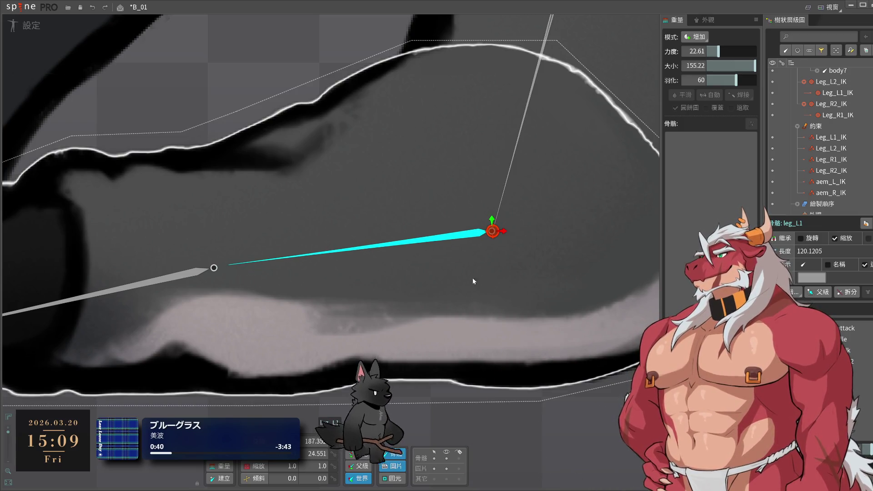
{"action": "scroll", "coordinate": [451, 299], "scroll_direction": "down", "scroll_amount": 3}
{"action": "left_click_drag", "start_coordinate": [449, 225], "coordinate": [522, 287]}
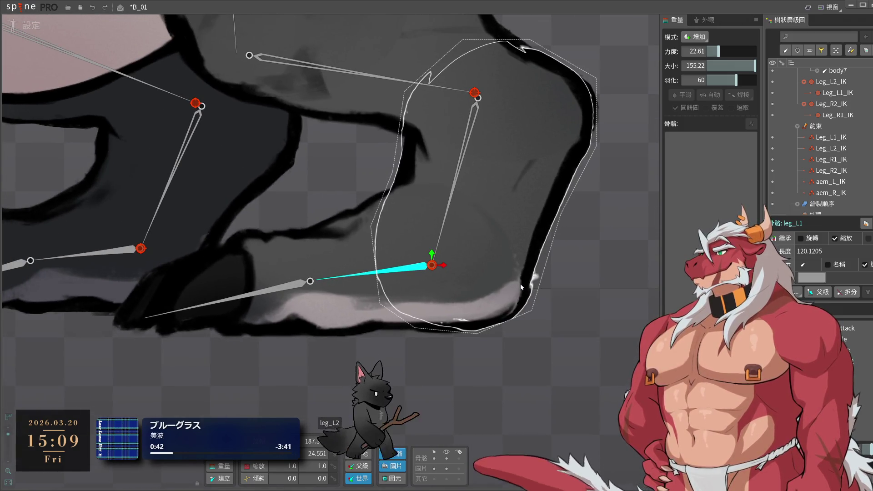
- Inspect the leg_L1 lower leg mesh and the leg_L2 mesh, then minimize Spine
{"action": "left_click", "coordinate": [517, 328]}
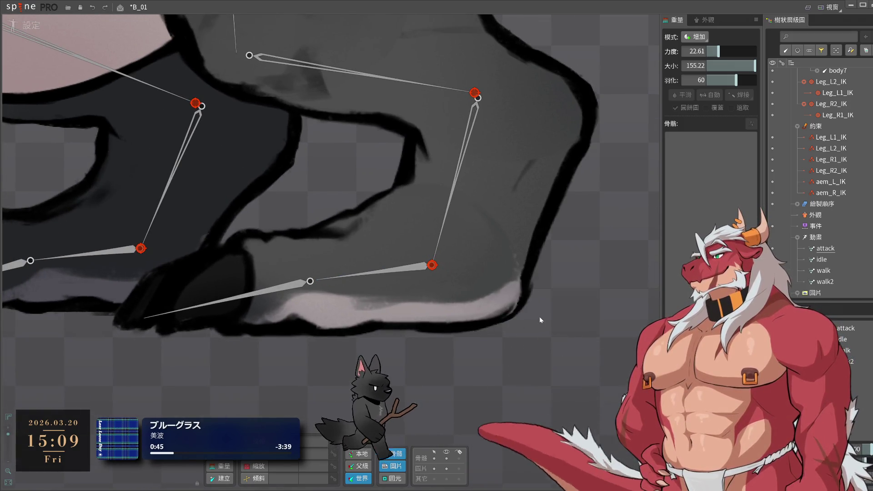
{"action": "left_click", "coordinate": [462, 273]}
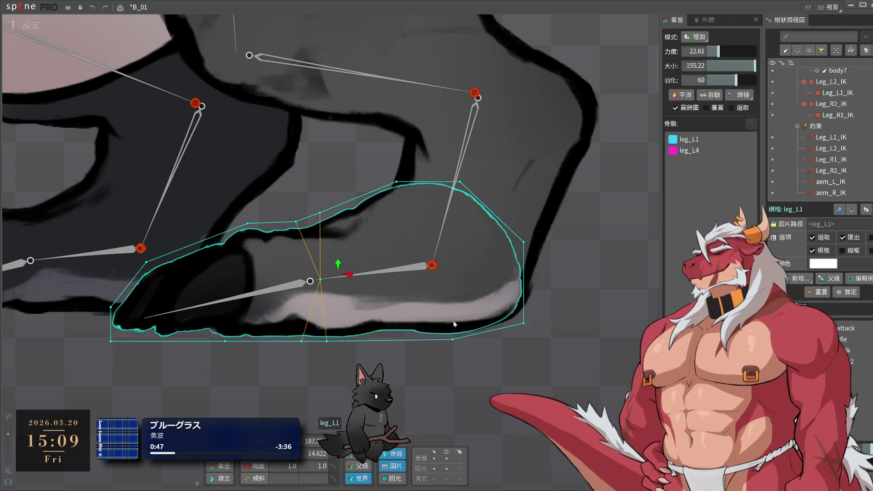
{"action": "scroll", "coordinate": [541, 318], "scroll_direction": "up", "scroll_amount": 2}
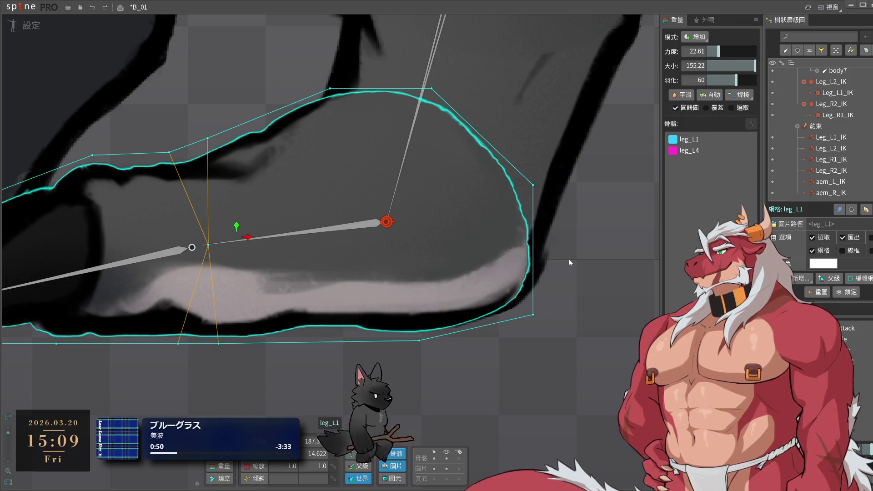
{"action": "left_click", "coordinate": [546, 255]}
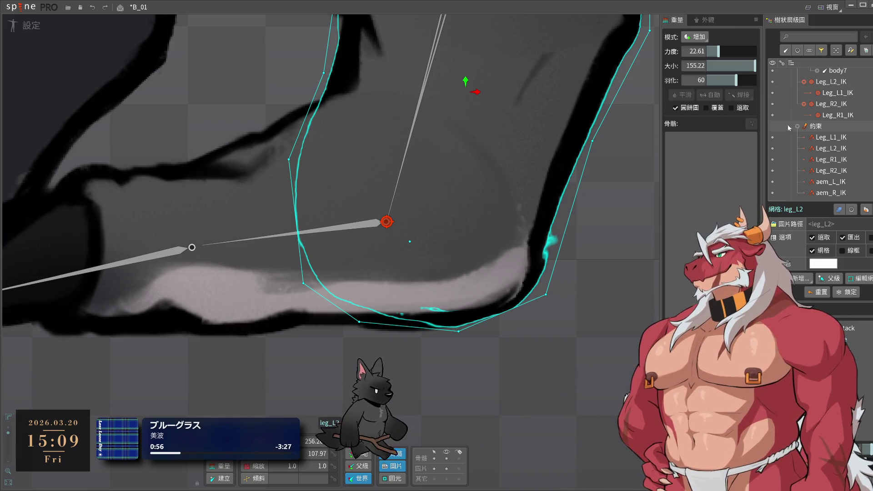
{"action": "left_click", "coordinate": [851, 5]}
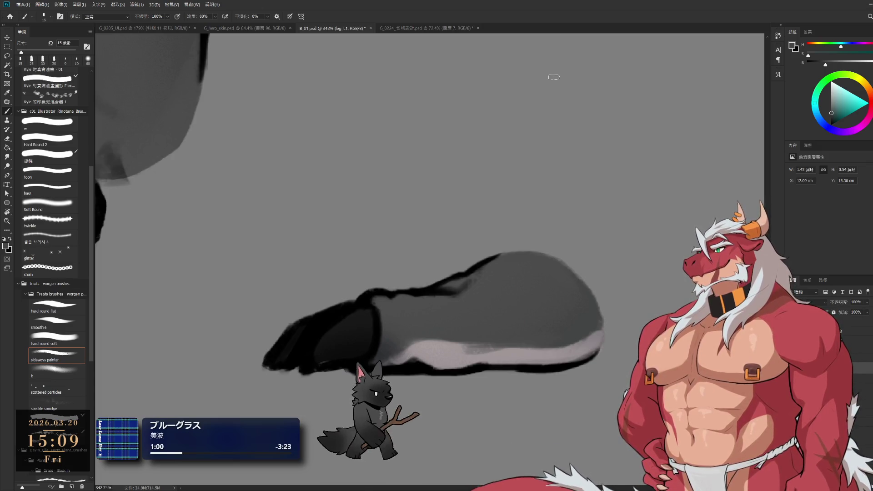
- Zoom in, reset colours to black, shrink the brush to 9 px, and sample a leg grey
{"action": "scroll", "coordinate": [633, 194], "scroll_direction": "up", "scroll_amount": 2}
{"action": "scroll", "coordinate": [641, 245], "scroll_direction": "up", "scroll_amount": 1}
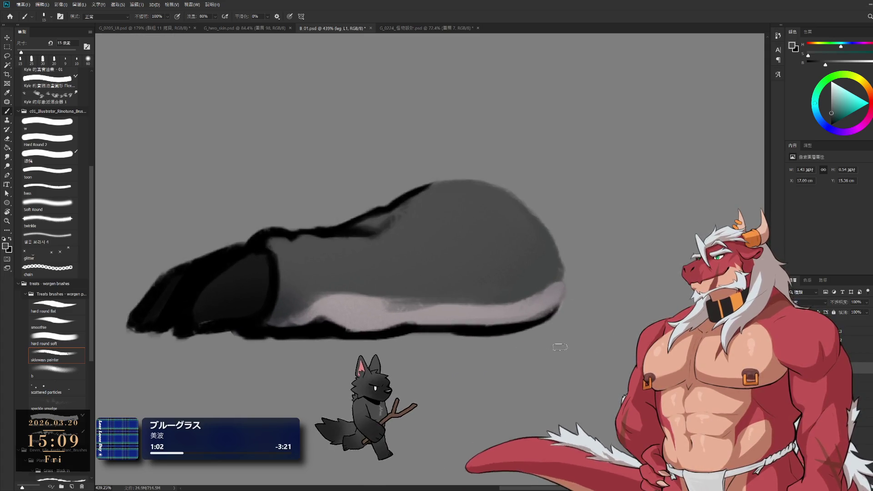
{"action": "key", "text": "d"}
{"action": "key", "text": "bracketleft"}
{"action": "key", "text": "bracketleft"}
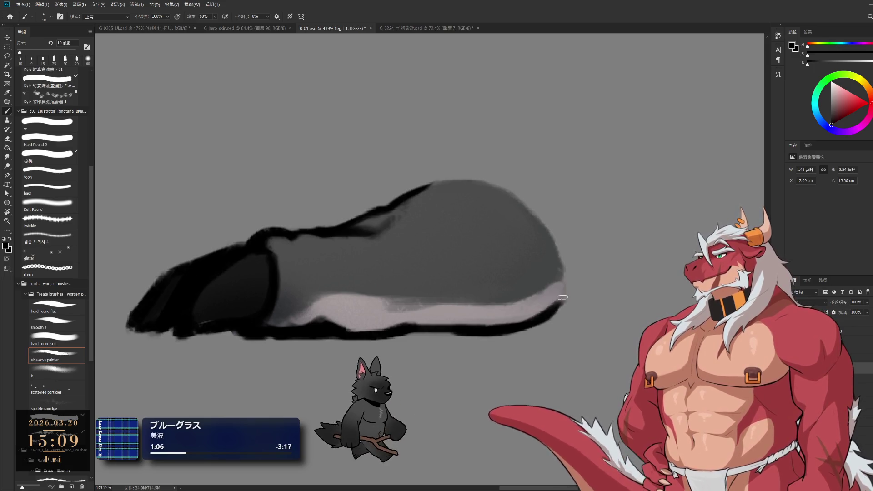
{"action": "left_click", "coordinate": [556, 275], "text": "alt"}
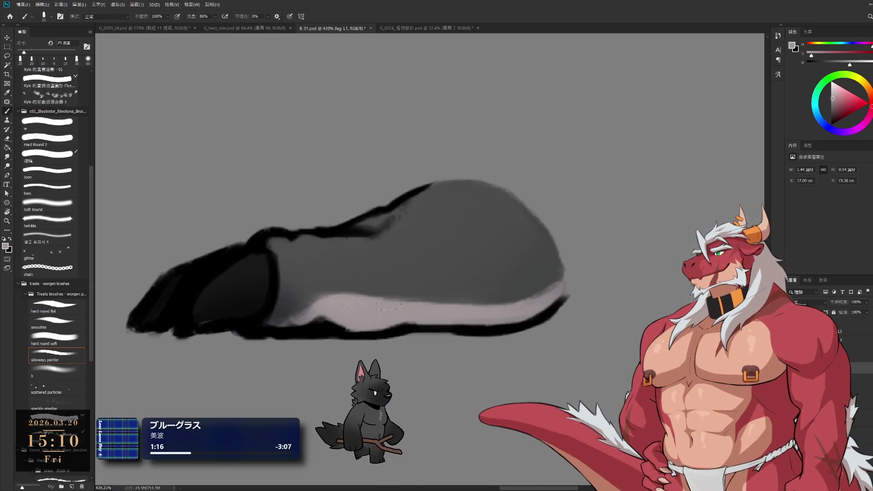
- Sample black and dark toe tones and enlarge the brush to 15 px to touch up the outline
{"action": "left_click_drag", "start_coordinate": [345, 318], "coordinate": [482, 305]}
{"action": "left_click", "coordinate": [342, 295], "text": "alt"}
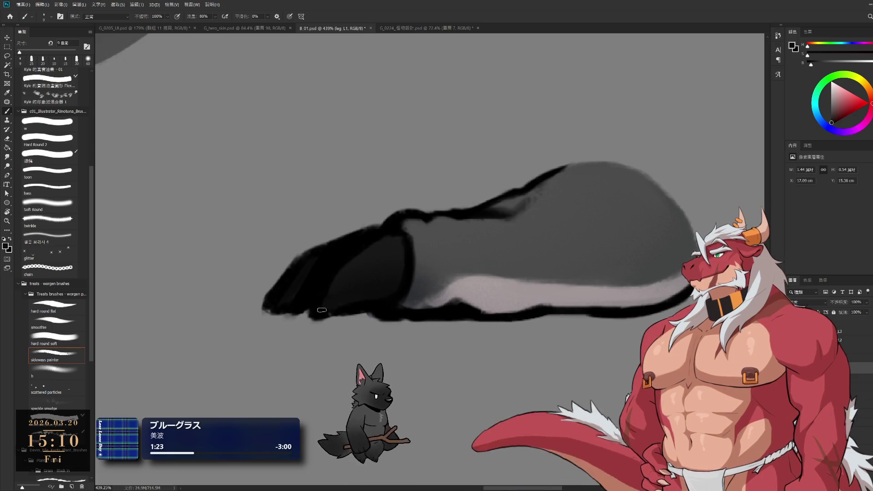
{"action": "left_click", "coordinate": [383, 248], "text": "alt"}
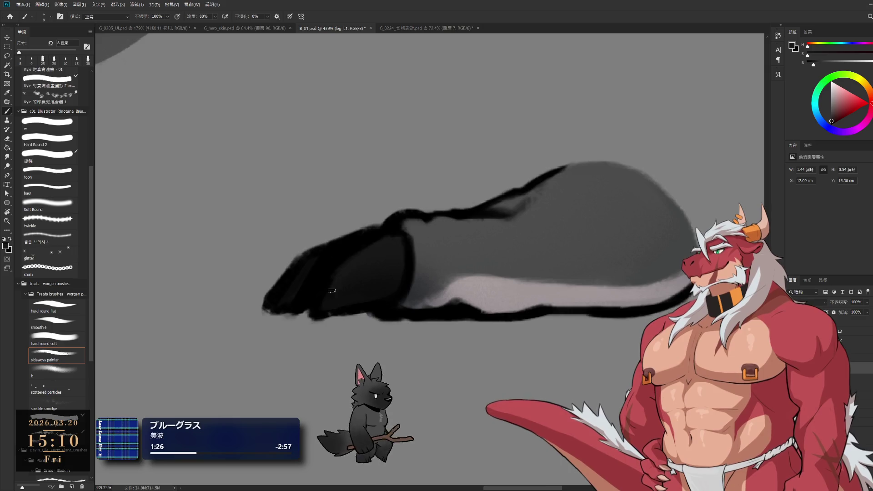
{"action": "left_click", "coordinate": [353, 279], "text": "alt"}
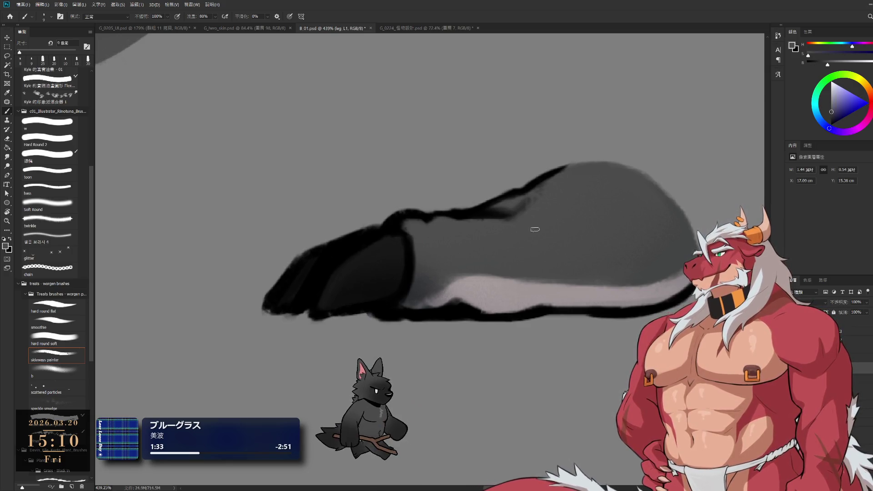
{"action": "key", "text": "bracketright"}
{"action": "key", "text": "bracketright"}
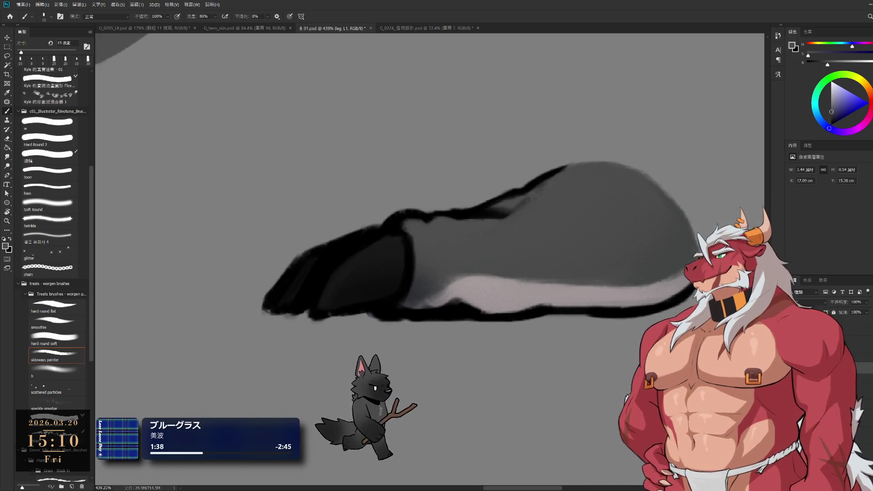
{"action": "left_click_drag", "start_coordinate": [618, 277], "coordinate": [483, 258]}
- Undo the last leg touch-up, then reload the updated leg image in Spine
{"action": "key", "text": "ctrl+z"}
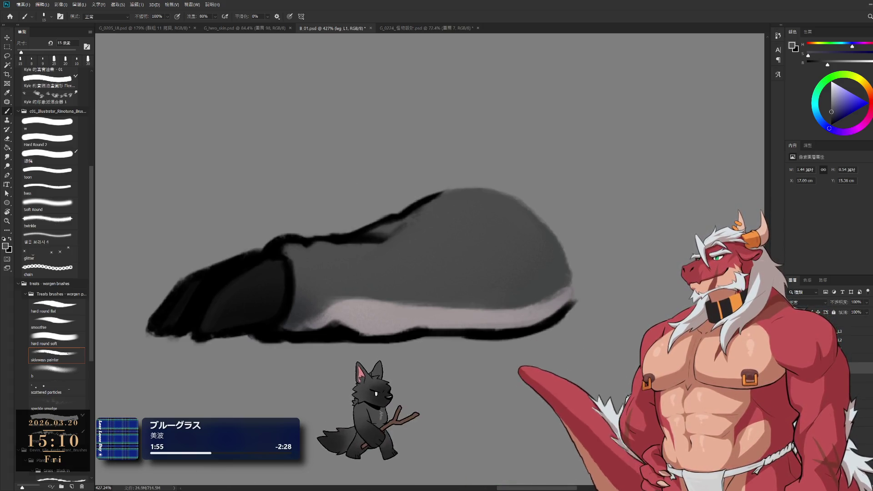
{"action": "key", "text": "alt+Tab"}
{"action": "left_click", "coordinate": [353, 299]}
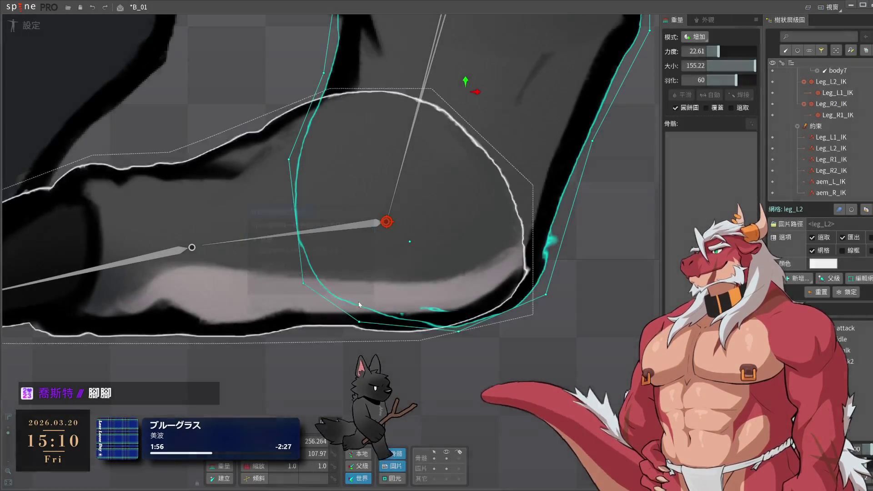
- Compare the leg_L4 bone at frame 8 against the setup pose, then play the attack animation
{"action": "left_click", "coordinate": [20, 28]}
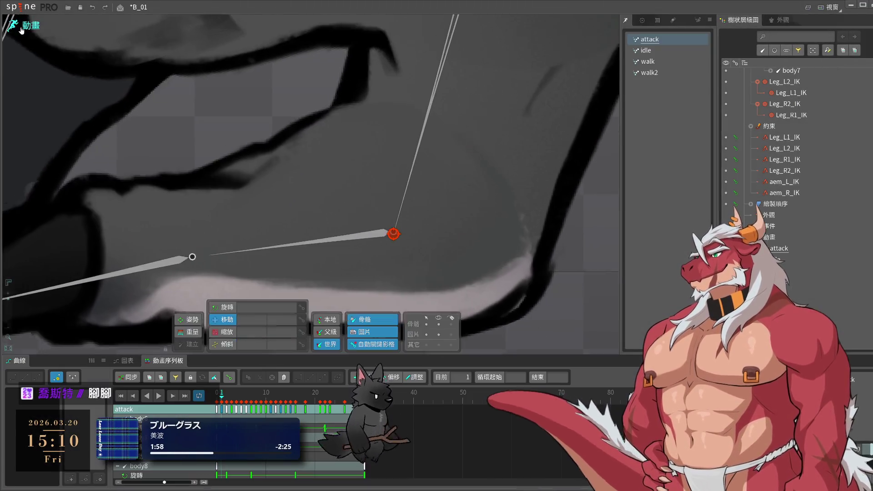
{"action": "left_click", "coordinate": [21, 28]}
{"action": "left_click", "coordinate": [31, 33]}
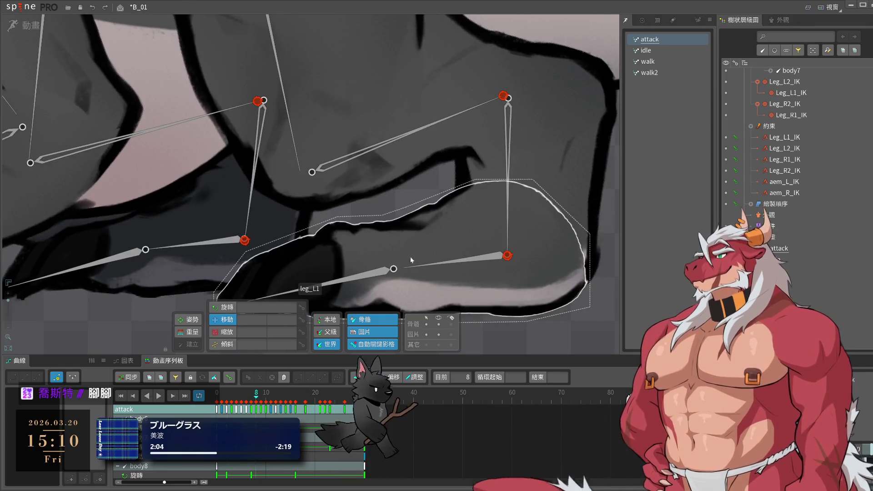
{"action": "left_click", "coordinate": [376, 273]}
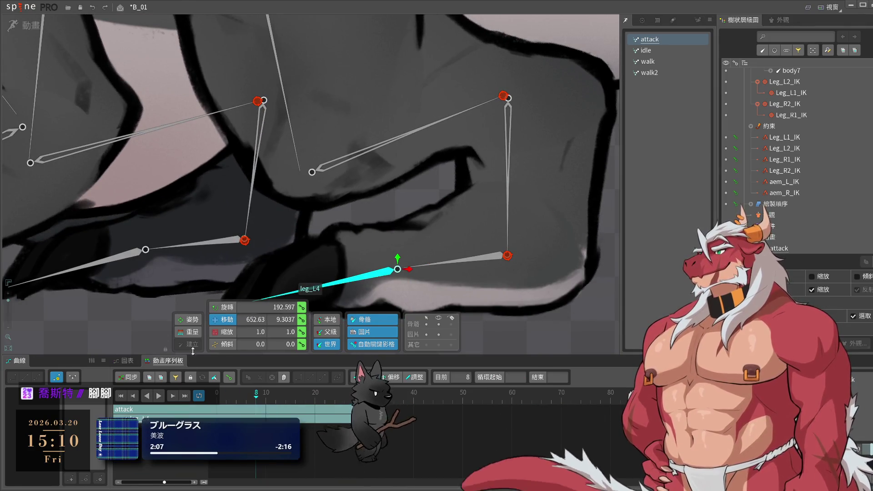
{"action": "left_click_drag", "start_coordinate": [443, 208], "coordinate": [453, 160]}
{"action": "left_click", "coordinate": [39, 31]}
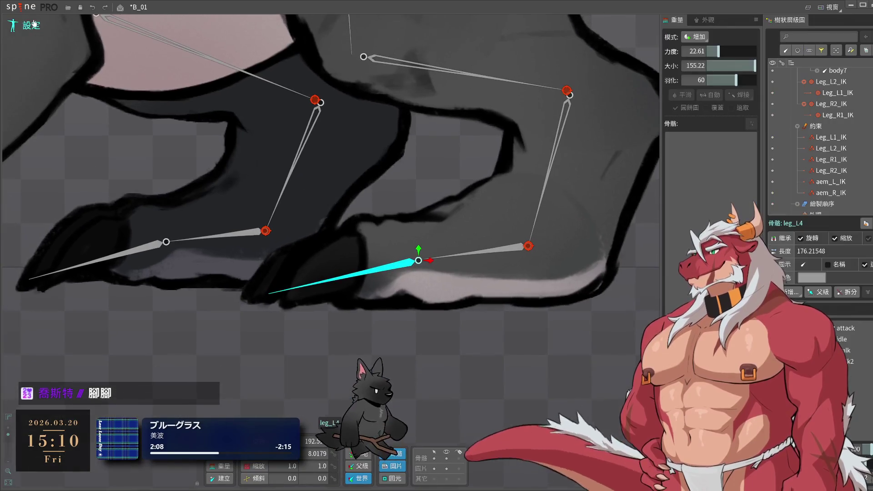
{"action": "left_click", "coordinate": [27, 25]}
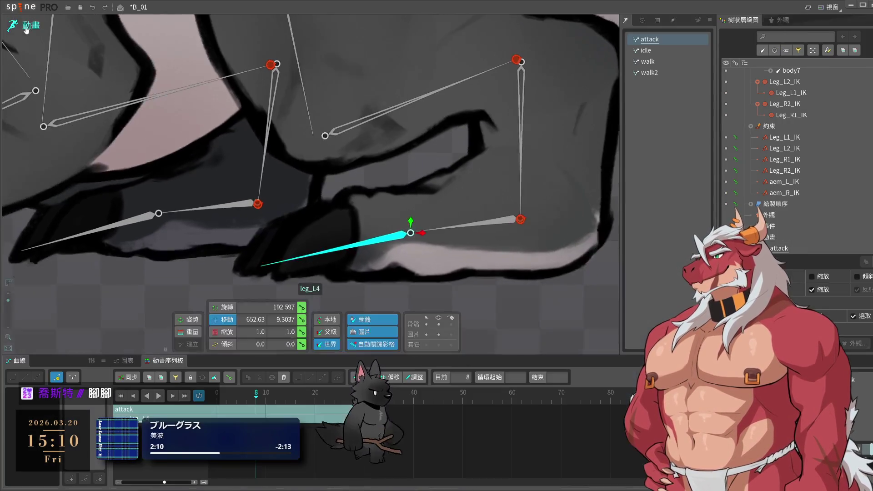
{"action": "left_click", "coordinate": [545, 314]}
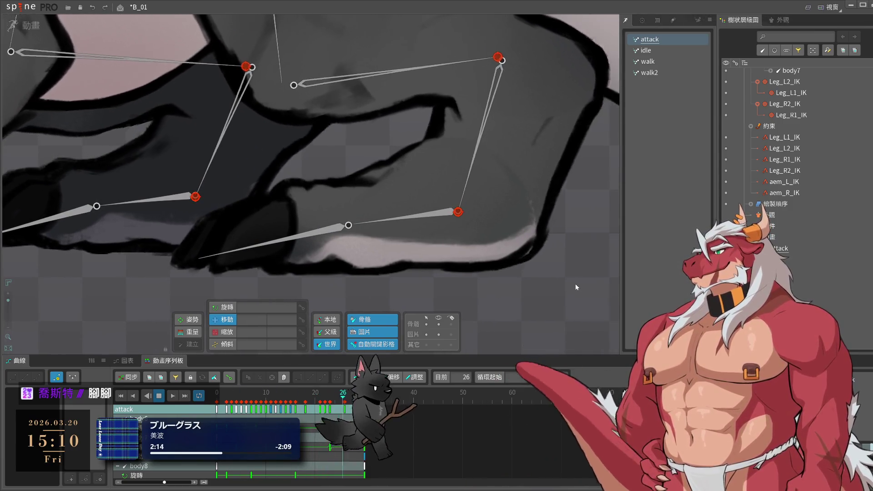
- Stop the attack playback, select the leg_L2 mesh, and switch to setup mode
{"action": "left_click", "coordinate": [460, 151]}
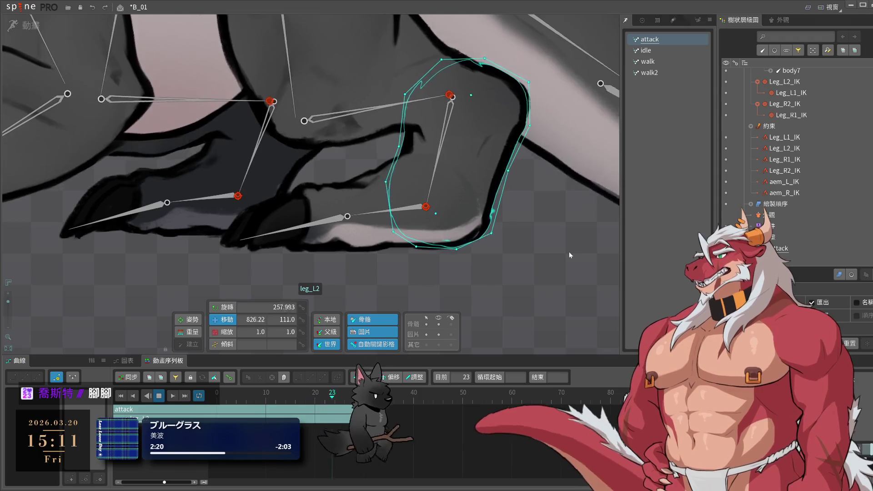
{"action": "scroll", "coordinate": [512, 241], "scroll_direction": "up", "scroll_amount": 2}
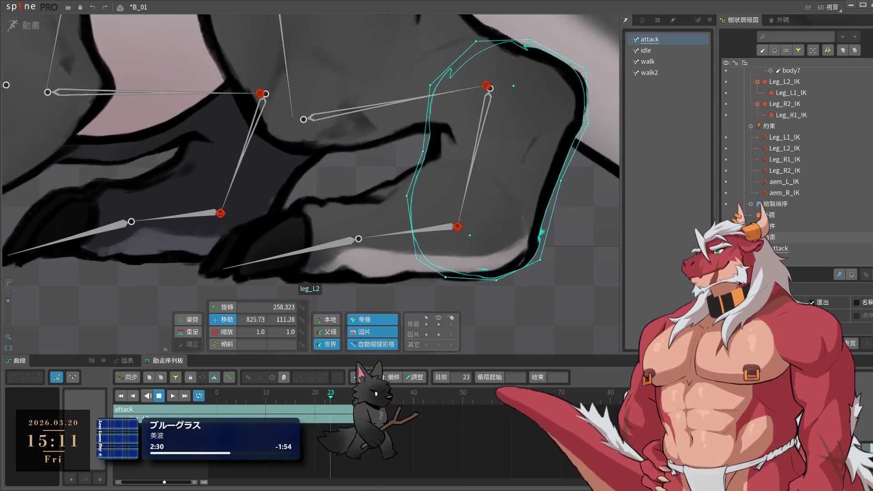
{"action": "left_click", "coordinate": [513, 335]}
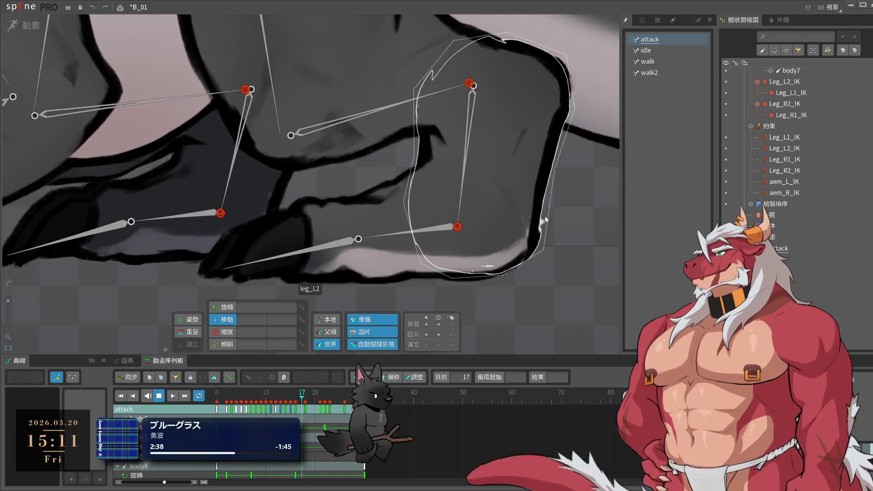
{"action": "key", "text": "space"}
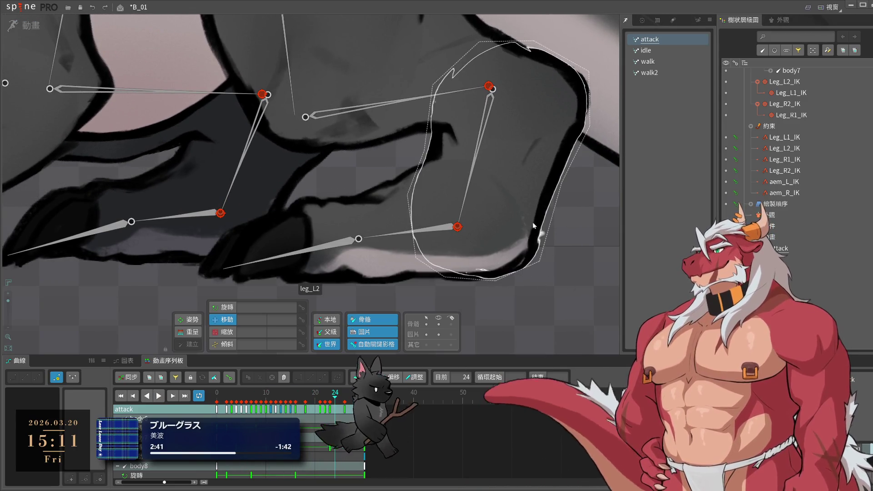
{"action": "left_click", "coordinate": [536, 237]}
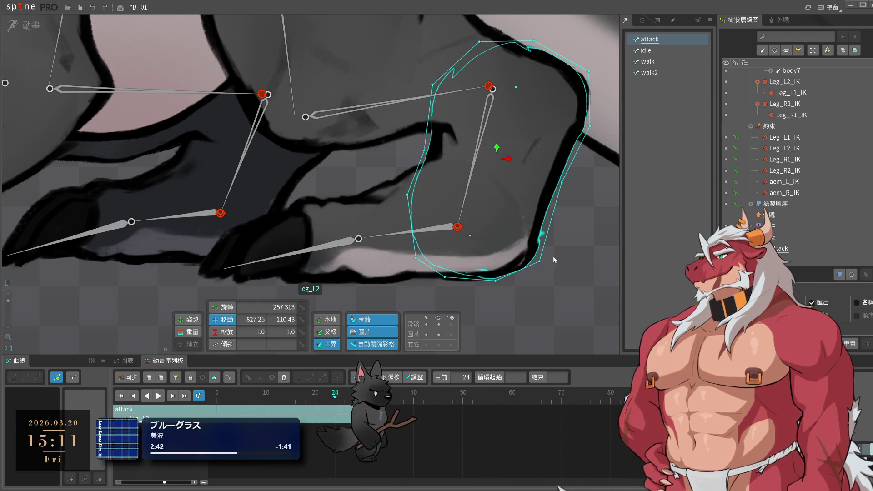
{"action": "left_click", "coordinate": [24, 26]}
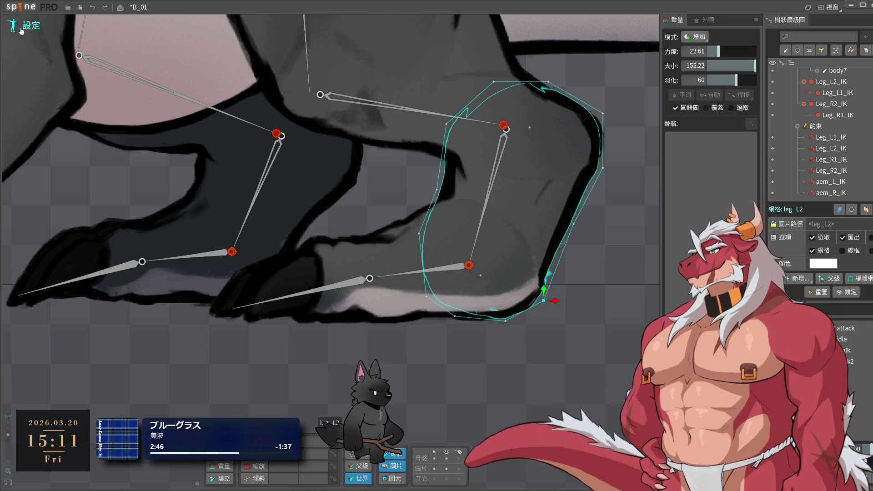
- Select the leg_L2 mesh's bottom vertex in setup pose, then preview the attack in Animate mode
{"action": "key", "text": "ctrl+Tab"}
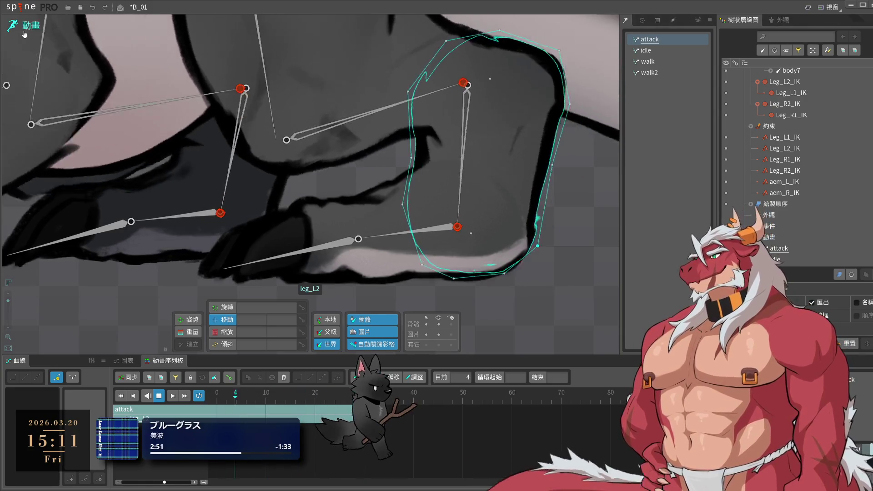
{"action": "key", "text": "ctrl+Tab"}
{"action": "left_click", "coordinate": [507, 322]}
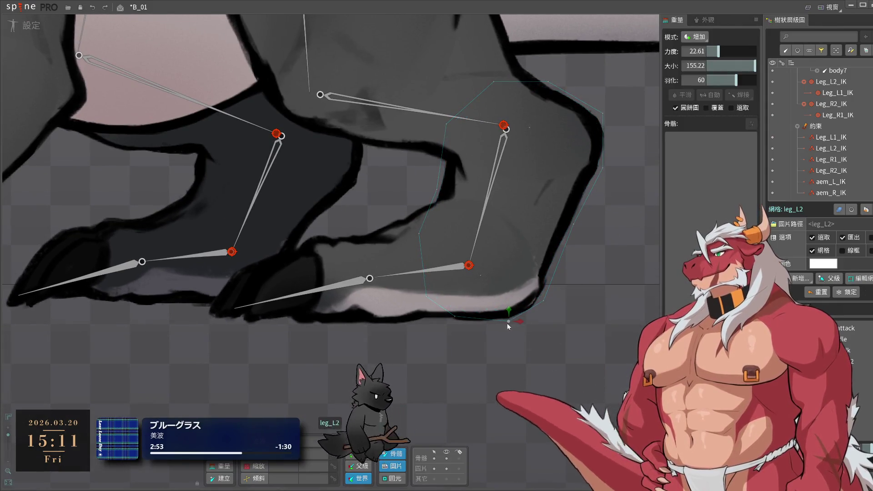
{"action": "left_click", "coordinate": [508, 323]}
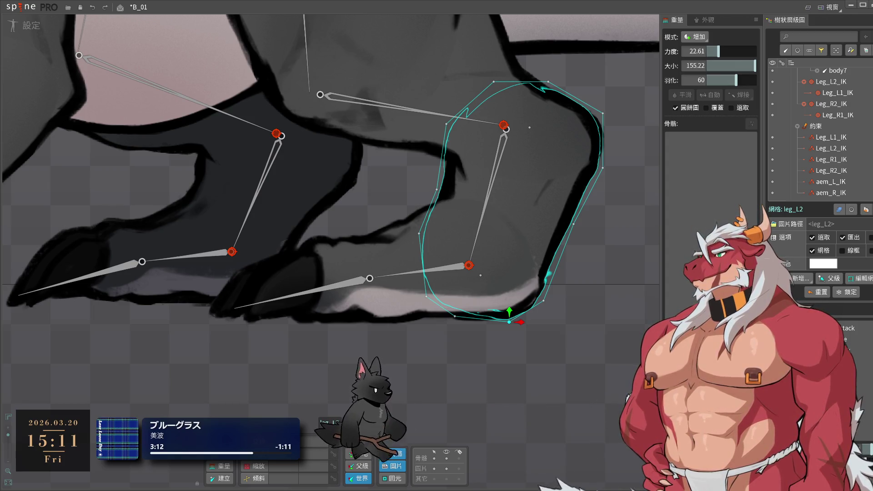
{"action": "left_click", "coordinate": [27, 25]}
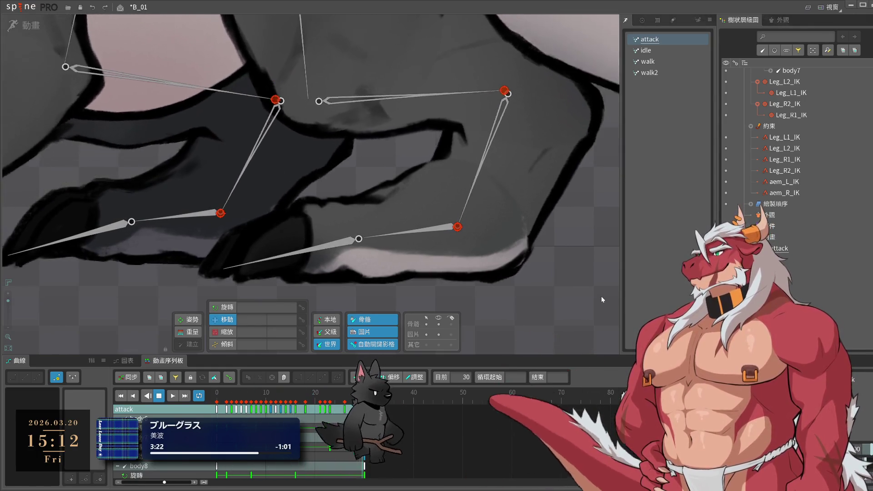
- Stop on frame 26, reselect the leg_L2 bottom vertex in setup pose, and return to animating
{"action": "left_click", "coordinate": [531, 187]}
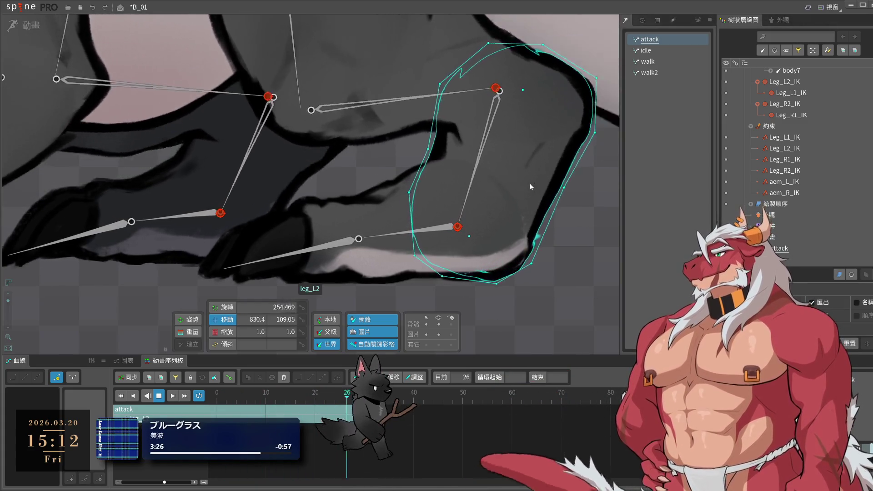
{"action": "left_click", "coordinate": [38, 30]}
{"action": "left_click", "coordinate": [508, 323]}
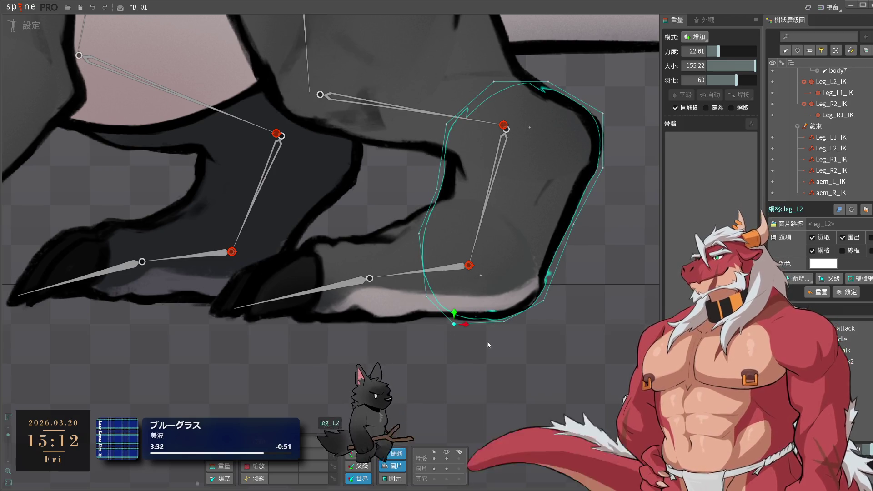
{"action": "left_click", "coordinate": [506, 345]}
{"action": "left_click", "coordinate": [35, 22]}
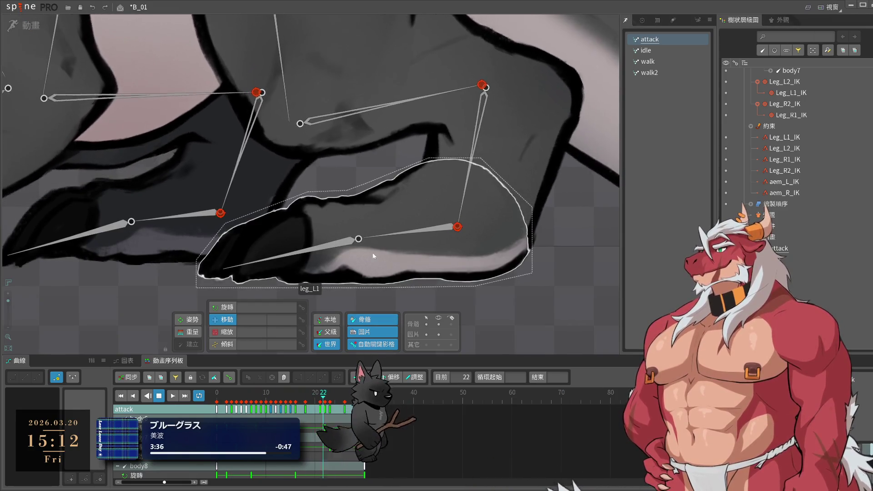
{"action": "left_click", "coordinate": [373, 255]}
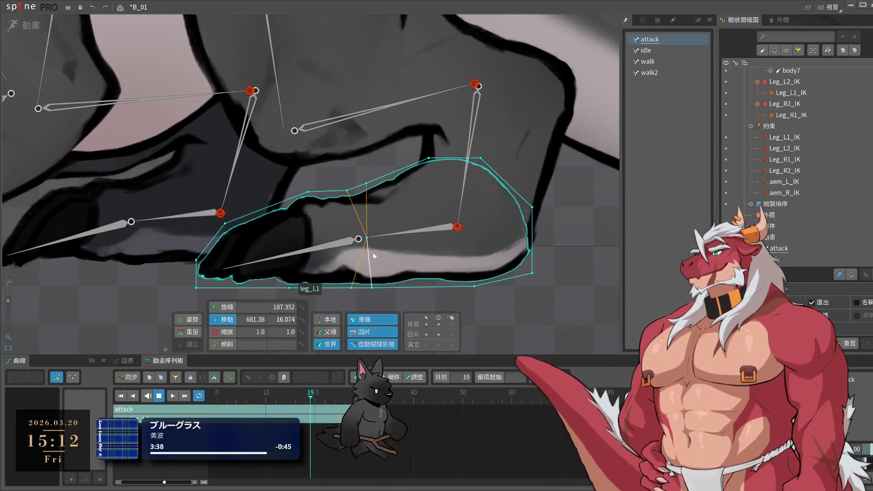
{"action": "left_click", "coordinate": [527, 302]}
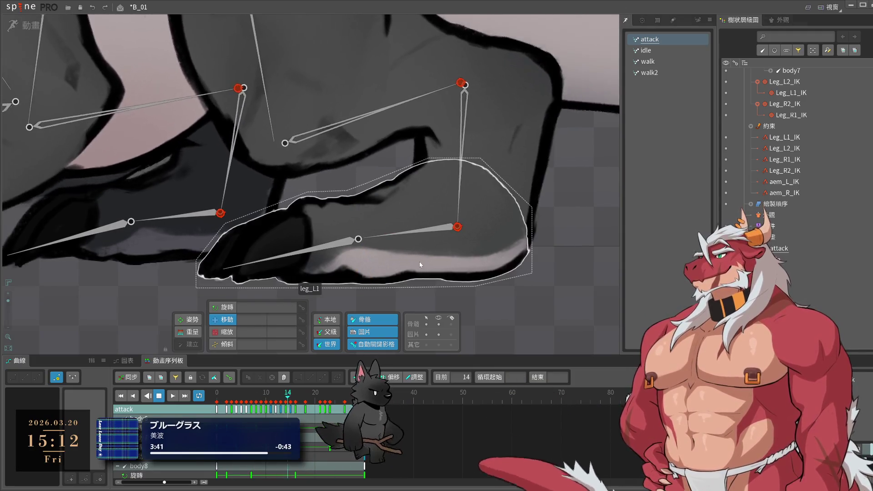
{"action": "left_click", "coordinate": [421, 265]}
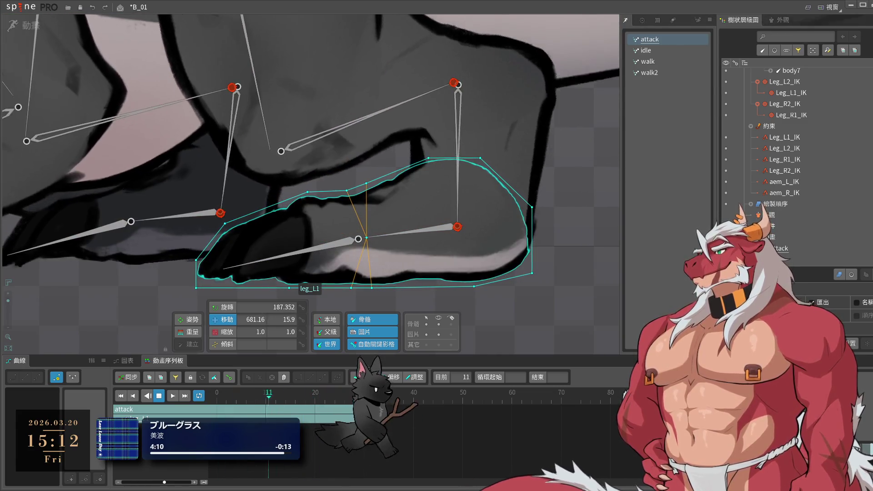
{"action": "left_click", "coordinate": [600, 273]}
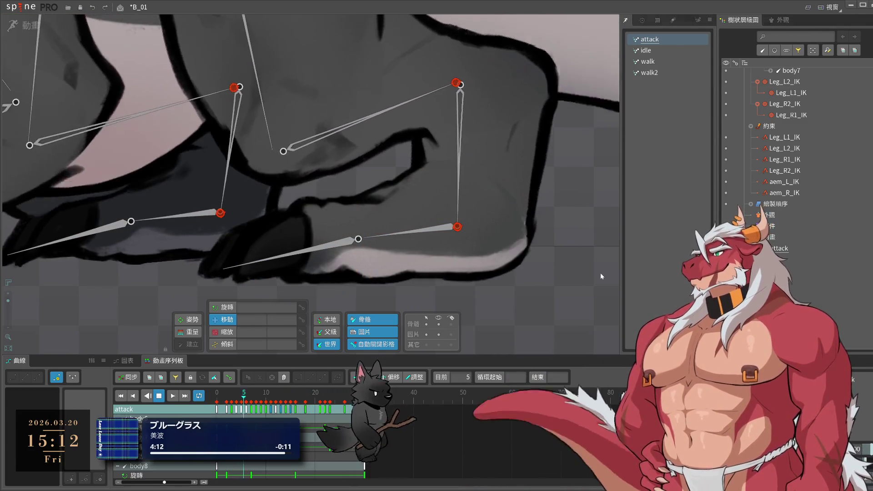
{"action": "left_click_drag", "start_coordinate": [601, 273], "coordinate": [539, 313]}
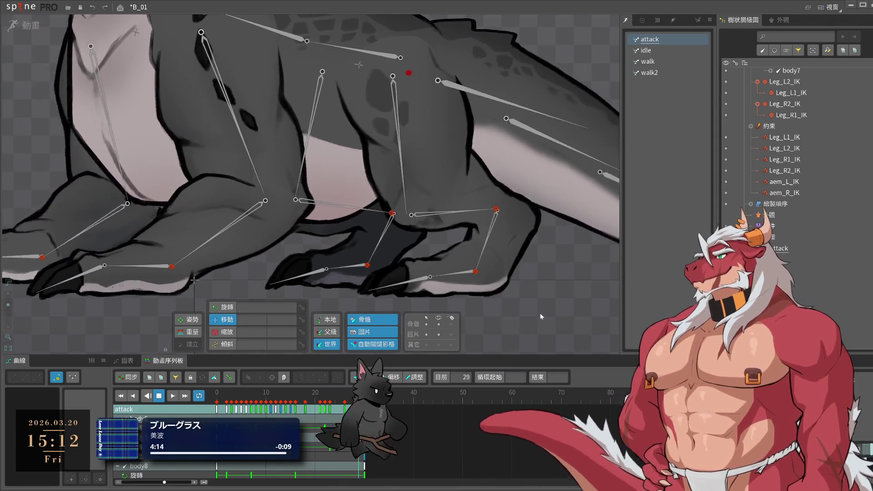
- Save the B_01 project with Ctrl+S
{"action": "scroll", "coordinate": [539, 308], "scroll_direction": "down", "scroll_amount": 5}
{"action": "scroll", "coordinate": [605, 294], "scroll_direction": "down", "scroll_amount": 3}
{"action": "key", "text": "ctrl+s"}
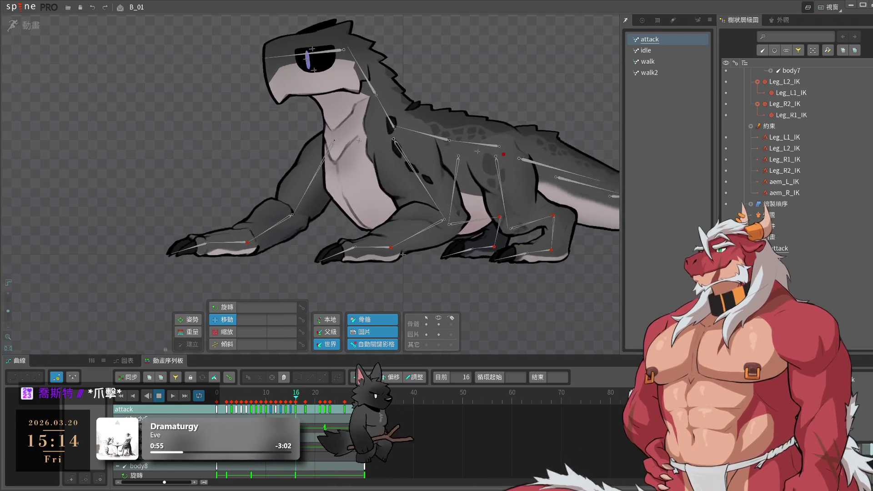
- Step the attack animation frame by frame, play it with the creature centred, and stop at frame 14
{"action": "key", "text": "Right"}
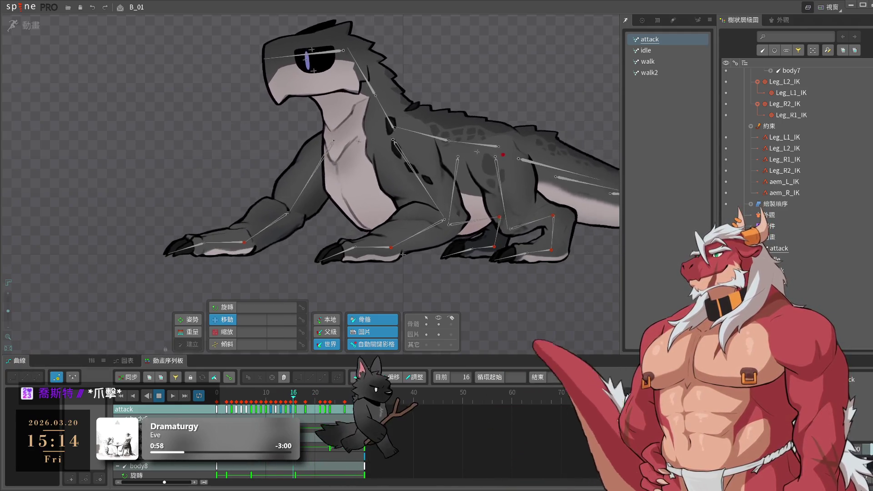
{"action": "key", "text": "Left"}
{"action": "key", "text": "Right"}
{"action": "key", "text": "space"}
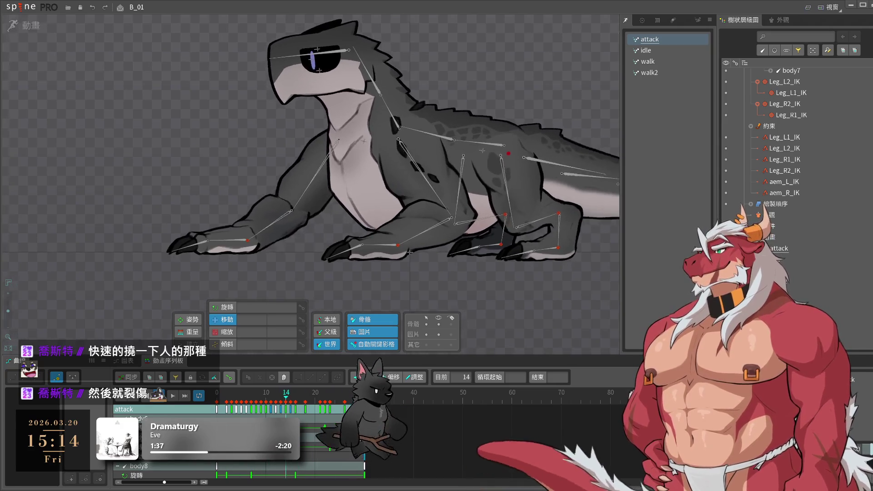
{"action": "left_click_drag", "start_coordinate": [406, 296], "coordinate": [476, 301]}
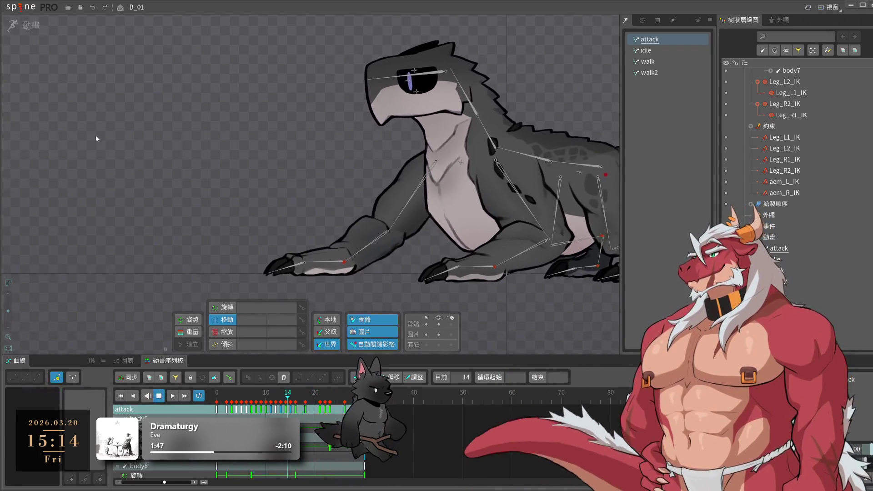
{"action": "key", "text": "space"}
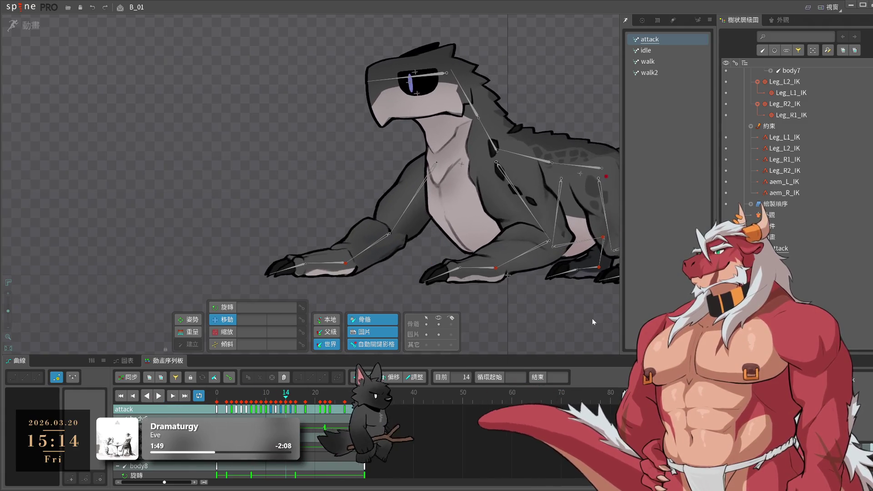
- Select aem_R_IK and play the attack from an early frame, keeping the creature in view
{"action": "left_click", "coordinate": [345, 264]}
{"action": "left_click_drag", "start_coordinate": [285, 397], "coordinate": [231, 400]}
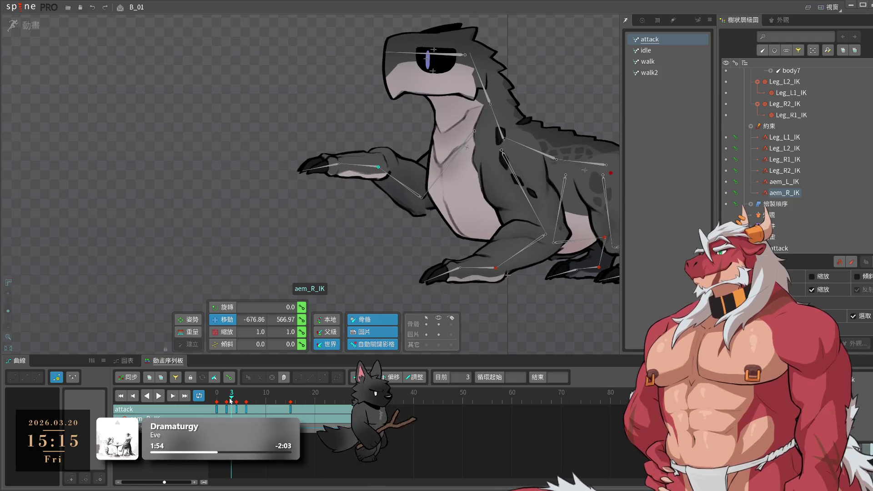
{"action": "key", "text": "space"}
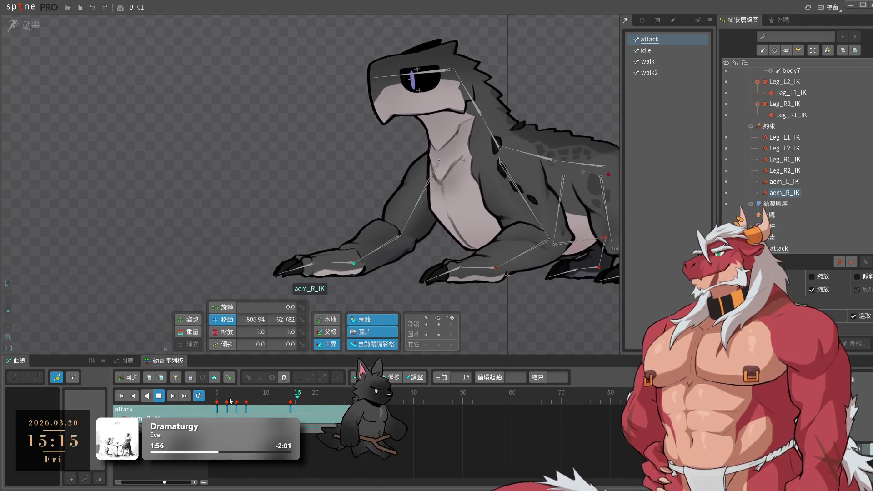
{"action": "scroll", "coordinate": [383, 226], "scroll_direction": "down", "scroll_amount": 3}
{"action": "left_click_drag", "start_coordinate": [280, 230], "coordinate": [411, 297]}
{"action": "mouse_move", "coordinate": [560, 290]}
{"action": "left_mouse_down"}
{"action": "mouse_move", "coordinate": [342, 307]}
{"action": "mouse_move", "coordinate": [464, 269]}
{"action": "left_mouse_up"}
{"action": "scroll", "coordinate": [463, 270], "scroll_direction": "up", "scroll_amount": 2}
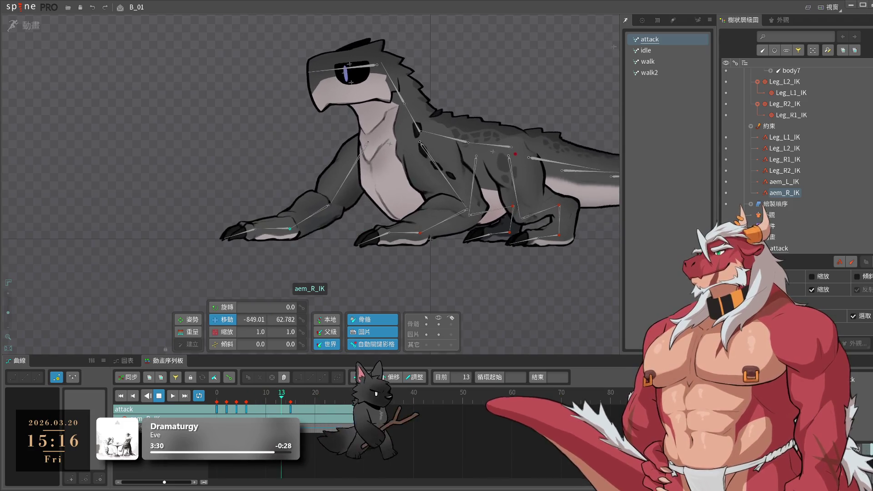
- Preview the front arm raising up to frames 6 and 3 of the attack
{"action": "left_click", "coordinate": [215, 402]}
{"action": "left_click_drag", "start_coordinate": [215, 402], "coordinate": [247, 402]}
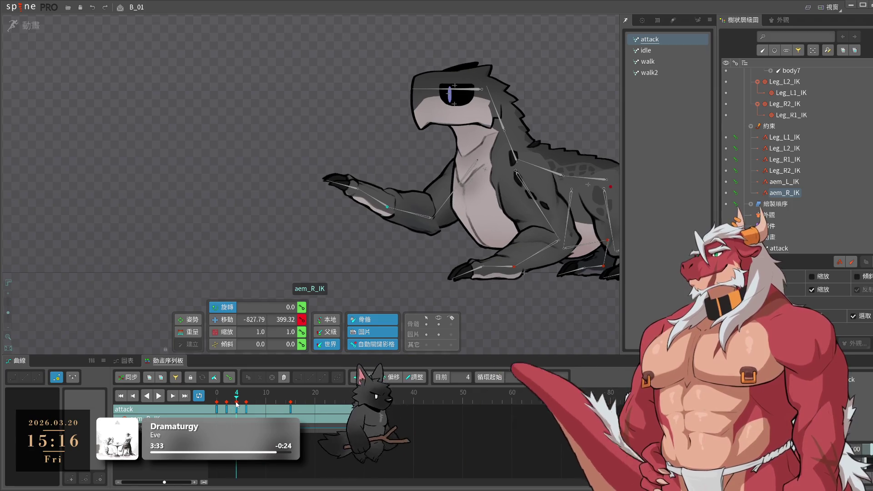
{"action": "key", "text": "space"}
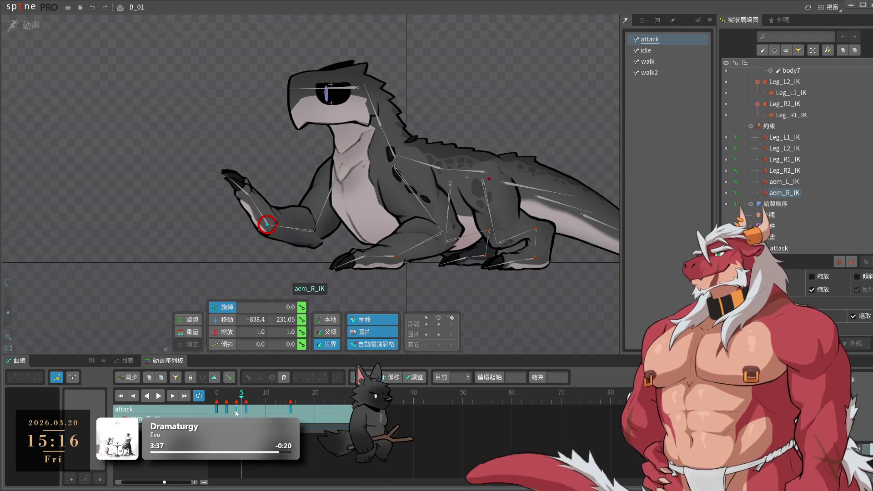
{"action": "left_click", "coordinate": [213, 402]}
{"action": "left_click_drag", "start_coordinate": [213, 402], "coordinate": [233, 402]}
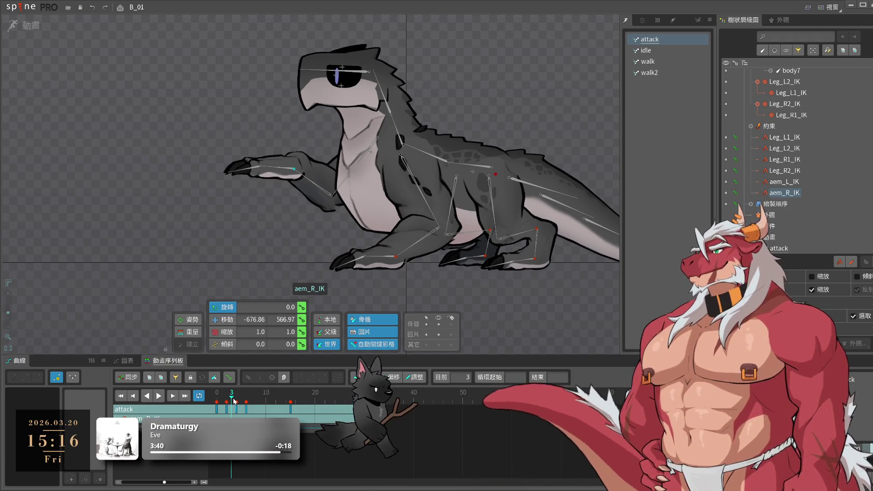
{"action": "key", "text": "space"}
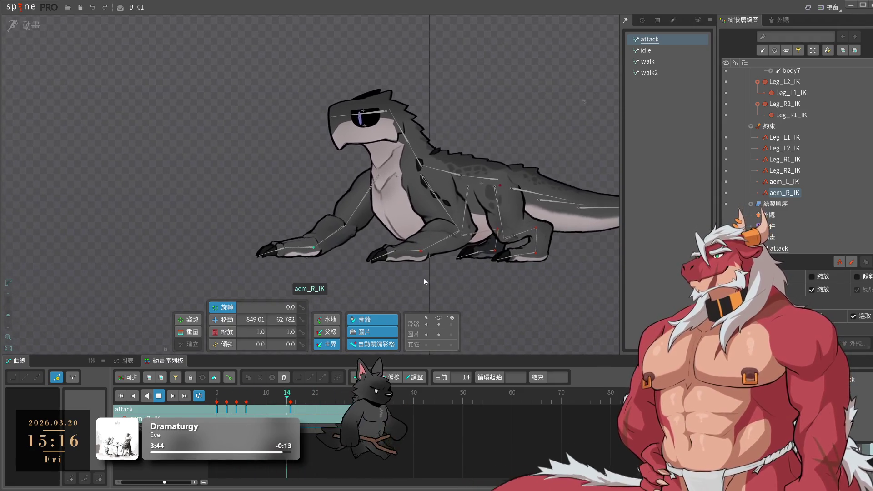
- Zoom in and drag the aem_R_IK target forward to key its translate X for the strike
{"action": "scroll", "coordinate": [428, 258], "scroll_direction": "down", "scroll_amount": 3}
{"action": "mouse_move", "coordinate": [389, 242]}
{"action": "left_mouse_down"}
{"action": "mouse_move", "coordinate": [555, 320]}
{"action": "mouse_move", "coordinate": [444, 332]}
{"action": "left_mouse_up"}
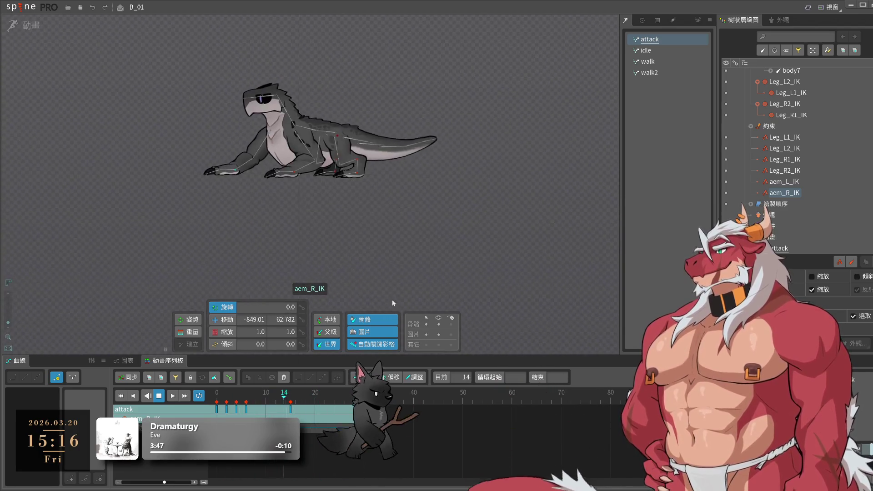
{"action": "scroll", "coordinate": [334, 293], "scroll_direction": "up", "scroll_amount": 5}
{"action": "left_click_drag", "start_coordinate": [333, 293], "coordinate": [377, 338]}
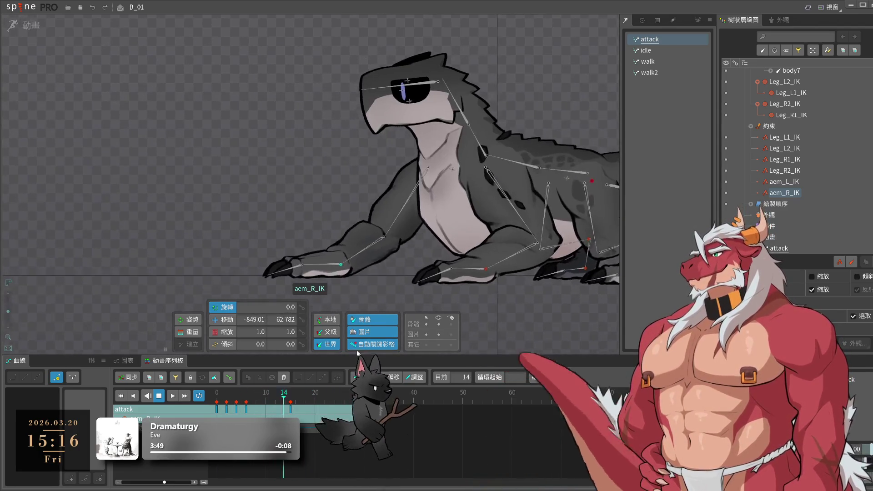
{"action": "left_click", "coordinate": [417, 275]}
{"action": "left_click", "coordinate": [420, 270]}
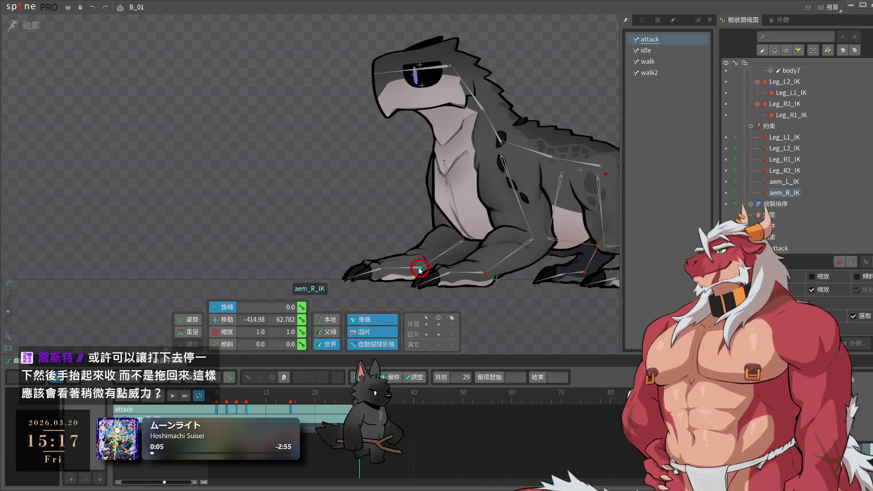
{"action": "left_click_drag", "start_coordinate": [420, 271], "coordinate": [340, 267]}
{"action": "left_click", "coordinate": [246, 403]}
- Scrub and play the attack to check the forward arm thrust
{"action": "left_click_drag", "start_coordinate": [246, 403], "coordinate": [318, 412]}
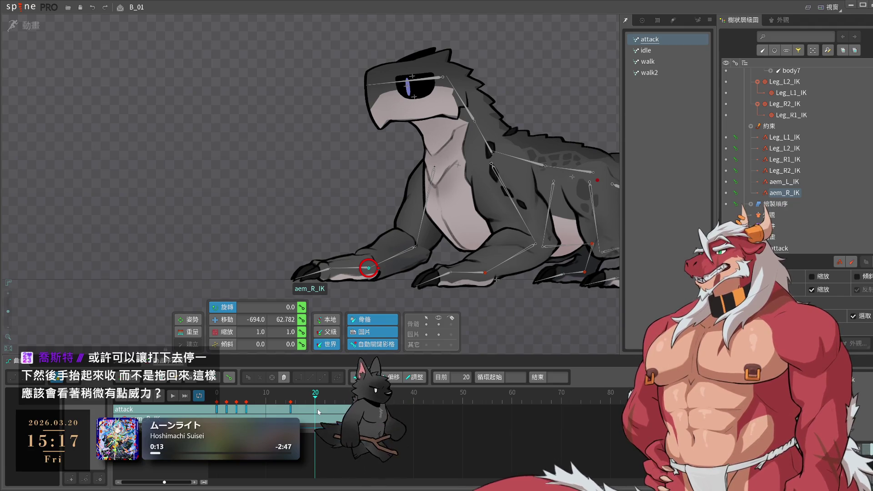
{"action": "key", "text": "space"}
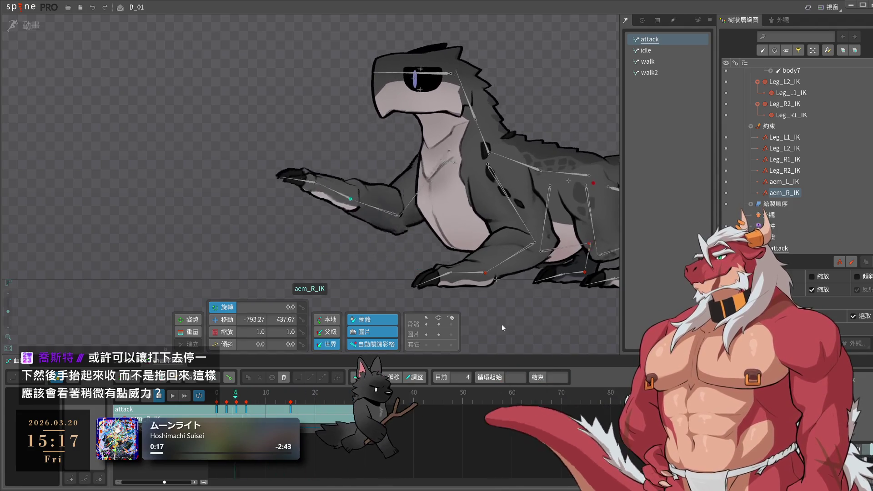
{"action": "left_click", "coordinate": [501, 324]}
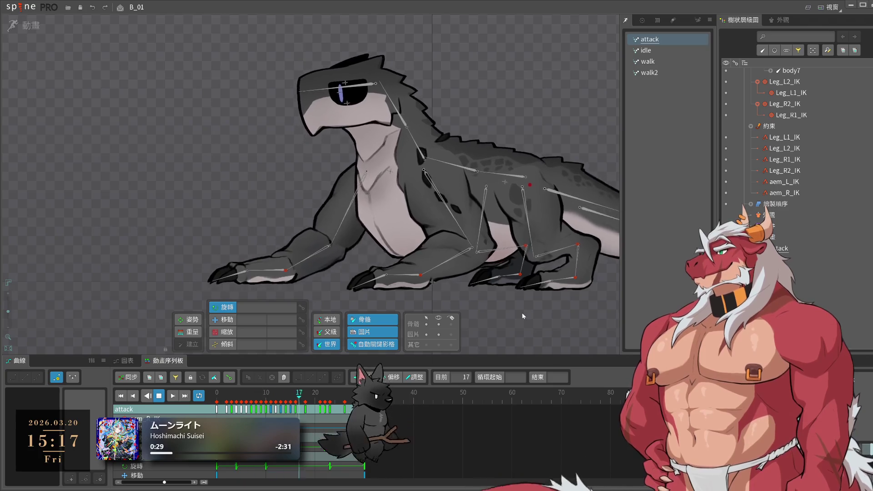
- At frame 18, drag the aem_R_IK target upward to key a lifted front paw
{"action": "left_click", "coordinate": [276, 270]}
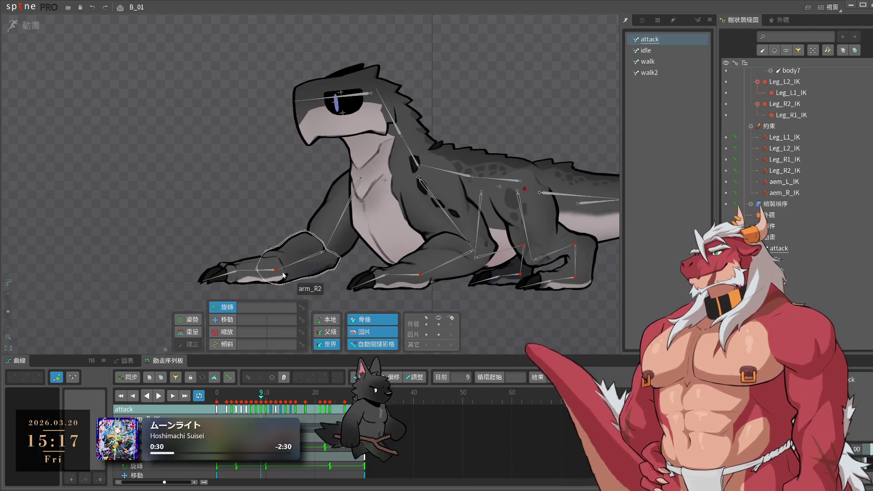
{"action": "left_click_drag", "start_coordinate": [290, 410], "coordinate": [278, 400]}
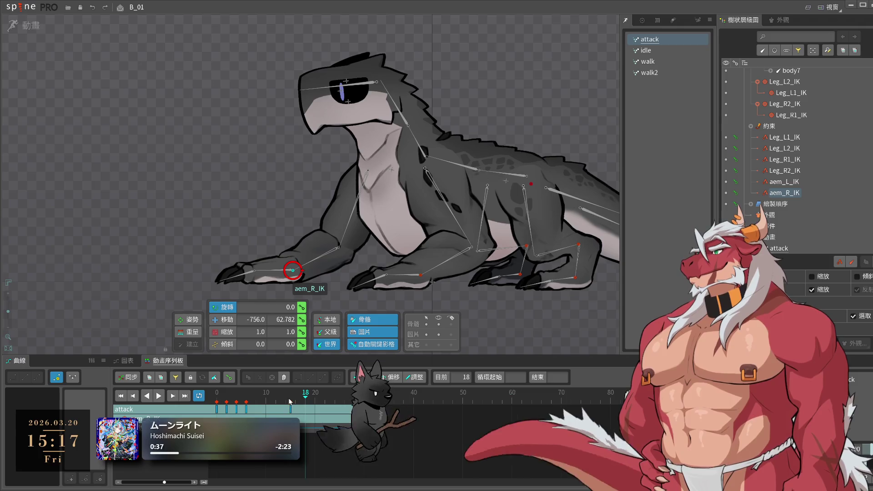
{"action": "left_click", "coordinate": [312, 403]}
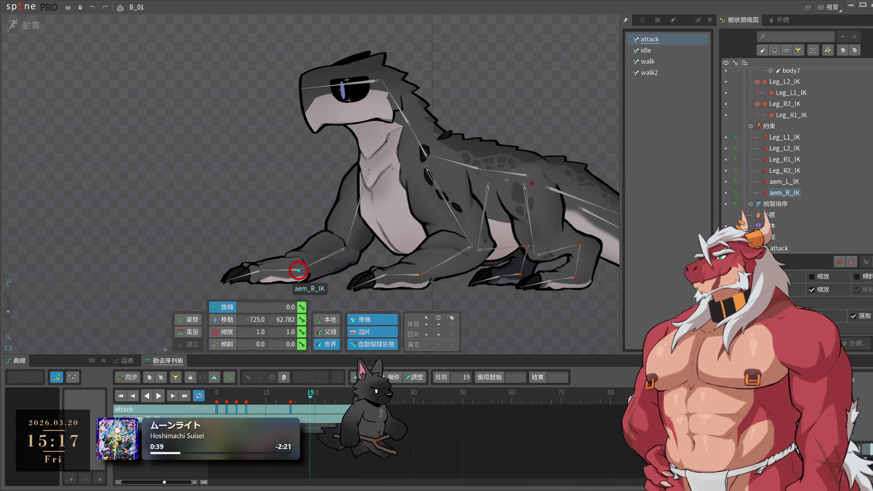
{"action": "key", "text": "Left"}
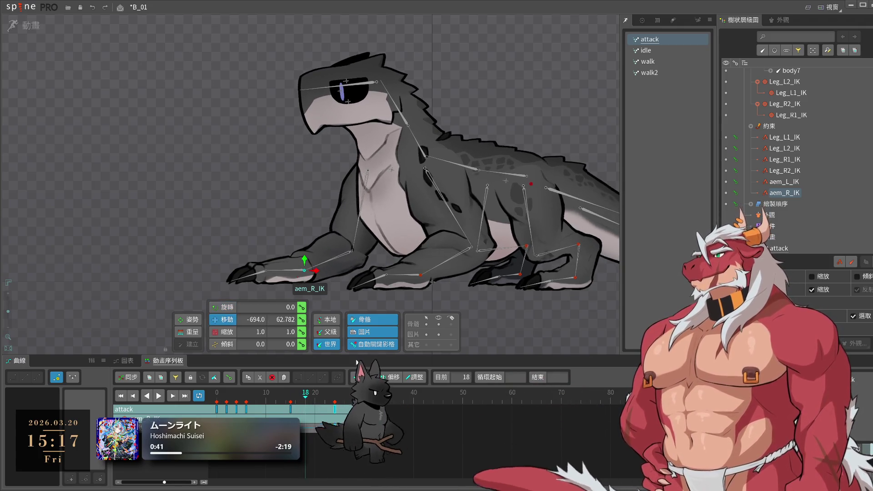
{"action": "left_click_drag", "start_coordinate": [309, 265], "coordinate": [306, 240]}
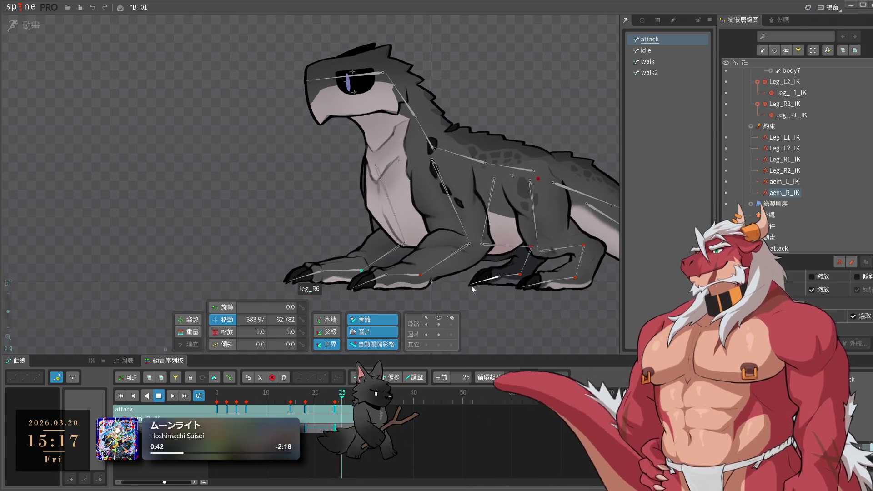
- Compare the frame 8 and frame 19 poses and play to review the paw lift
{"action": "left_click_drag", "start_coordinate": [305, 394], "coordinate": [256, 394]}
{"action": "mouse_move", "coordinate": [331, 392]}
{"action": "left_mouse_down"}
{"action": "mouse_move", "coordinate": [310, 392]}
{"action": "mouse_move", "coordinate": [306, 402]}
{"action": "left_mouse_up"}
{"action": "left_click", "coordinate": [321, 430]}
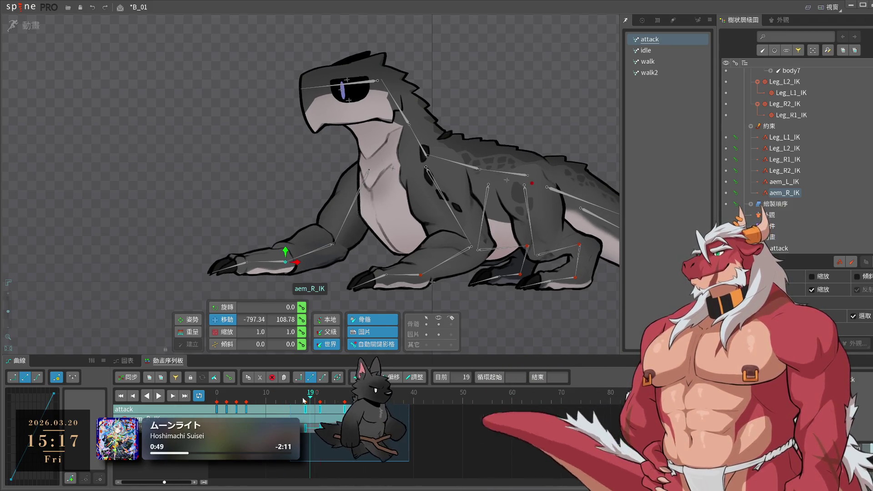
{"action": "key", "text": "space"}
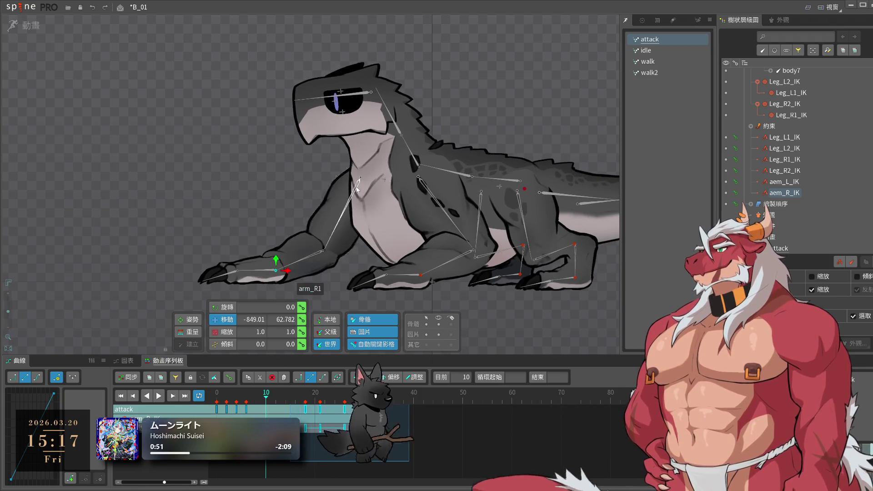
- Move the upper arm arm_R1's dope-sheet key from frame 13 to frame 17
{"action": "left_click", "coordinate": [357, 189]}
{"action": "left_click_drag", "start_coordinate": [282, 415], "coordinate": [300, 412]}
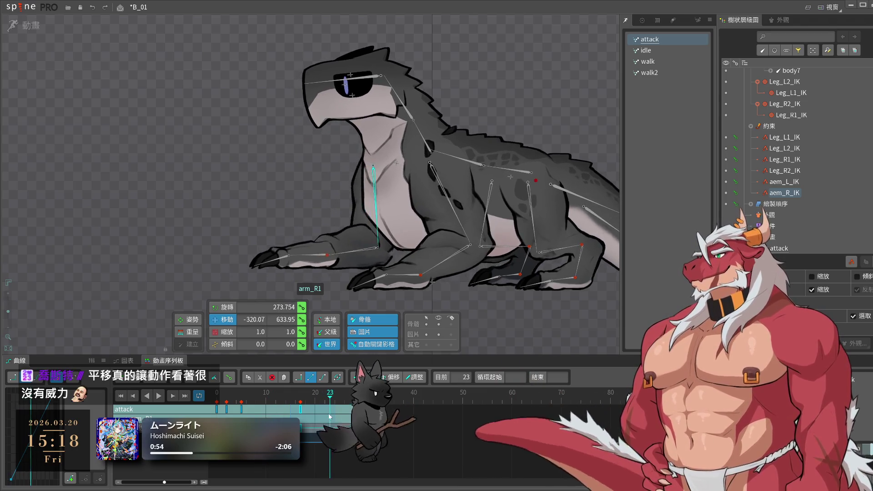
{"action": "left_click", "coordinate": [298, 416]}
{"action": "left_click", "coordinate": [301, 415]}
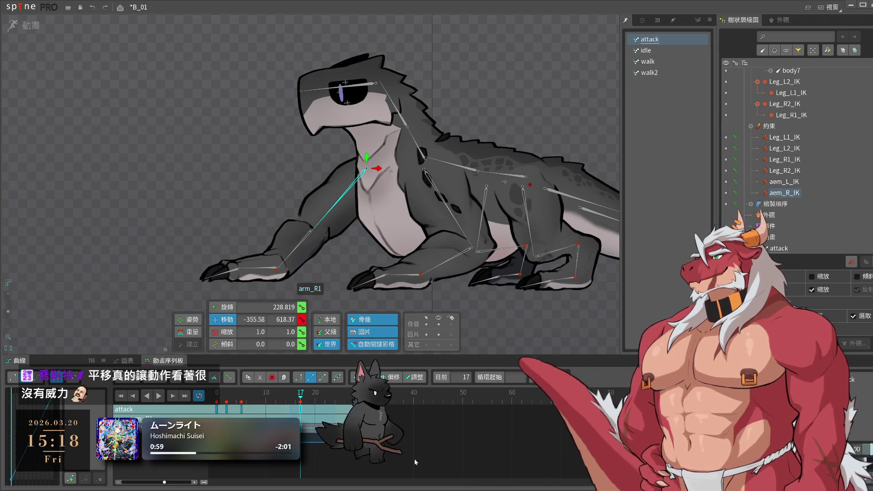
{"action": "left_click", "coordinate": [318, 409]}
- Play the attack and inspect the claw at frames 4, 17 and 19, selecting forearm arm_R3
{"action": "key", "text": "l"}
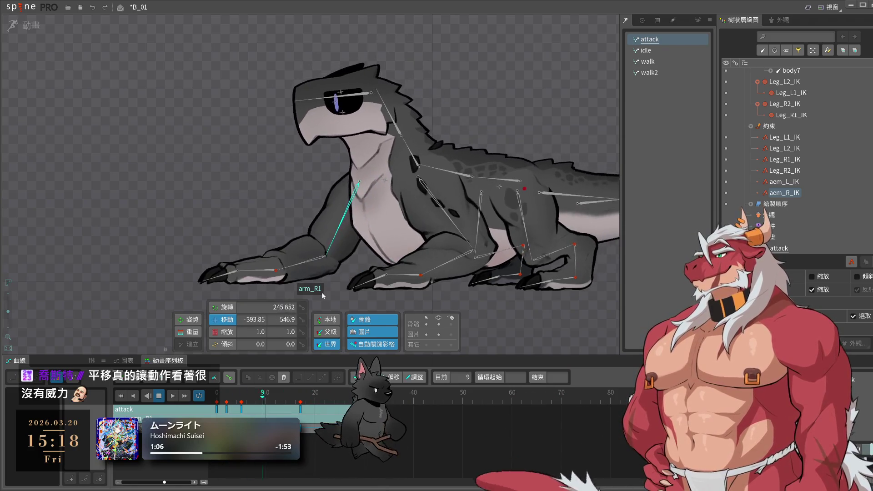
{"action": "key", "text": "k"}
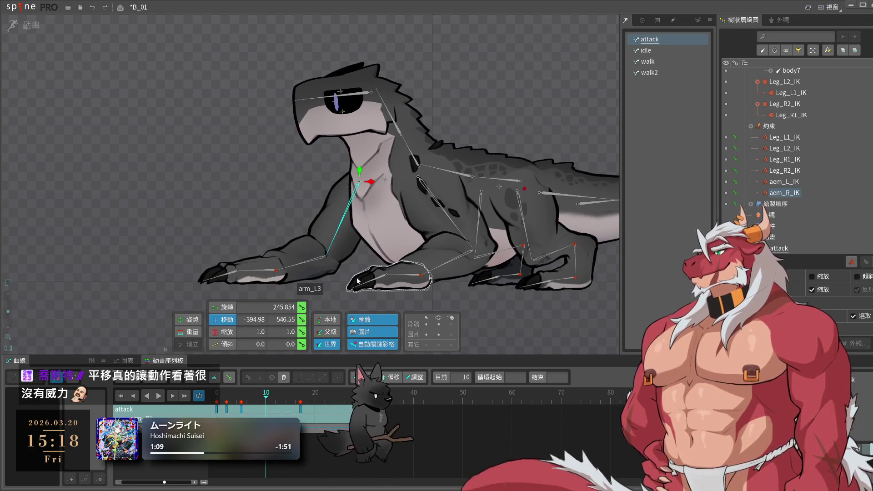
{"action": "mouse_move", "coordinate": [274, 410]}
{"action": "left_mouse_down"}
{"action": "mouse_move", "coordinate": [235, 414]}
{"action": "mouse_move", "coordinate": [309, 406]}
{"action": "left_mouse_up"}
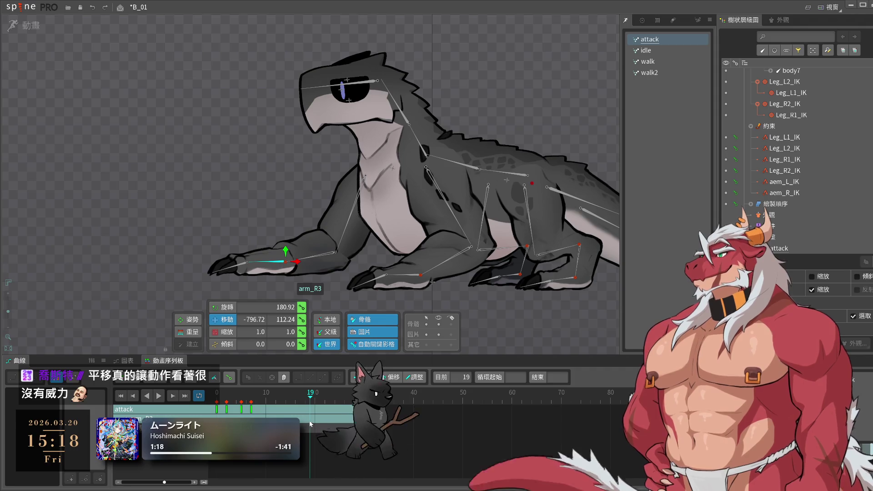
{"action": "left_click_drag", "start_coordinate": [310, 425], "coordinate": [301, 400]}
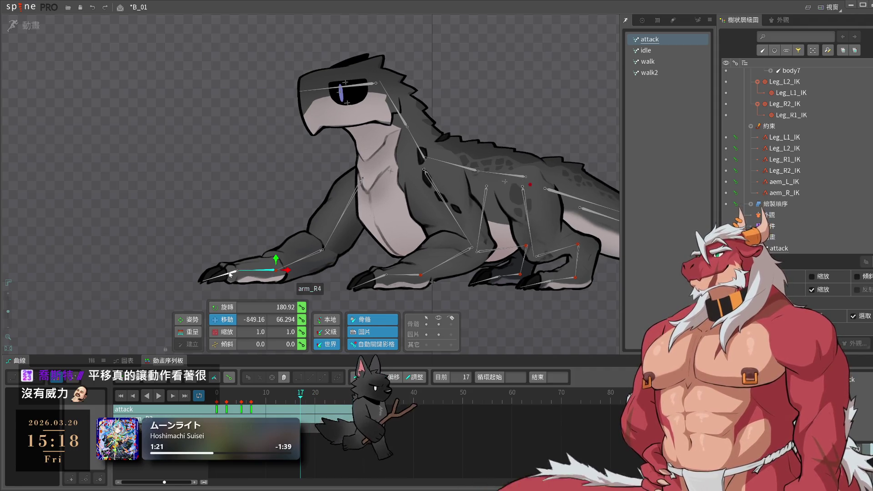
{"action": "left_click_drag", "start_coordinate": [312, 408], "coordinate": [310, 400]}
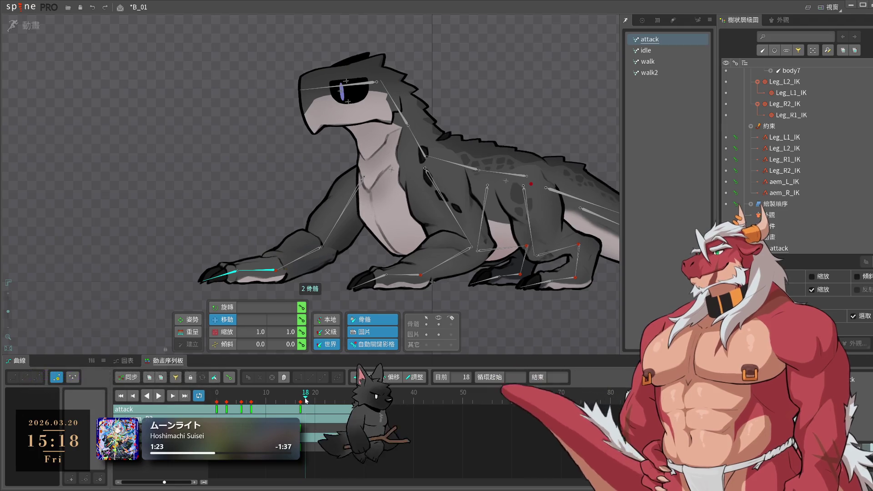
{"action": "left_click", "coordinate": [149, 206]}
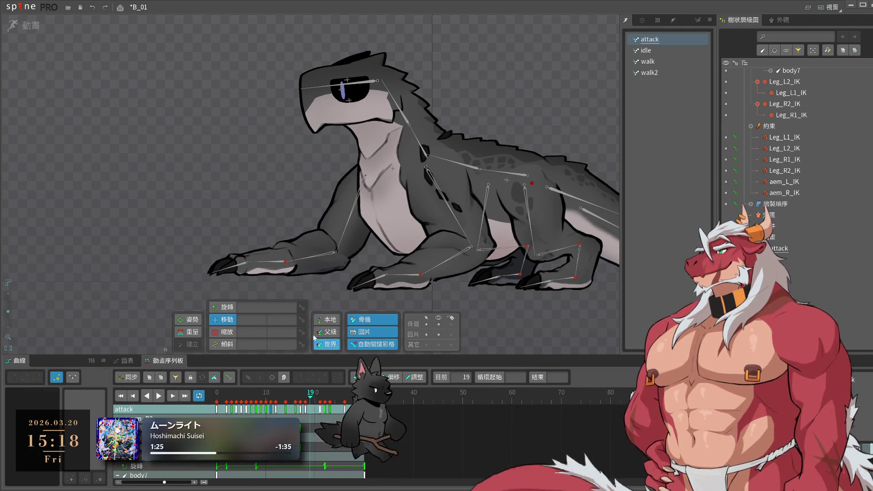
{"action": "left_click", "coordinate": [262, 263]}
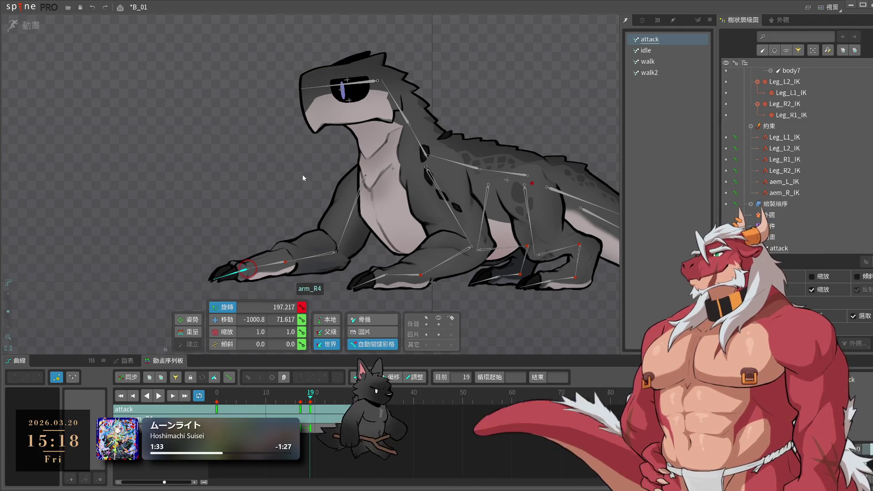
{"action": "left_click", "coordinate": [300, 400]}
- Rotate the claw bone arm_R4 downward at frame 20 and scrub to review its motion
{"action": "left_click_drag", "start_coordinate": [300, 400], "coordinate": [311, 402]}
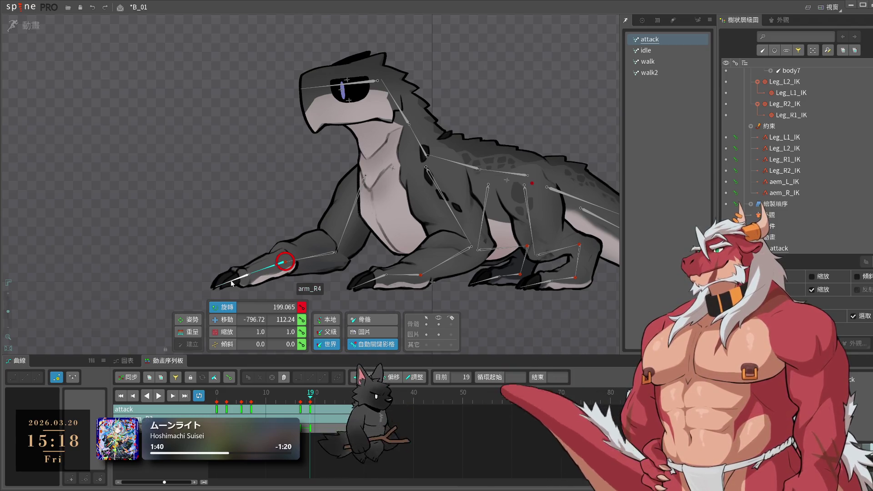
{"action": "left_click_drag", "start_coordinate": [311, 411], "coordinate": [321, 406]}
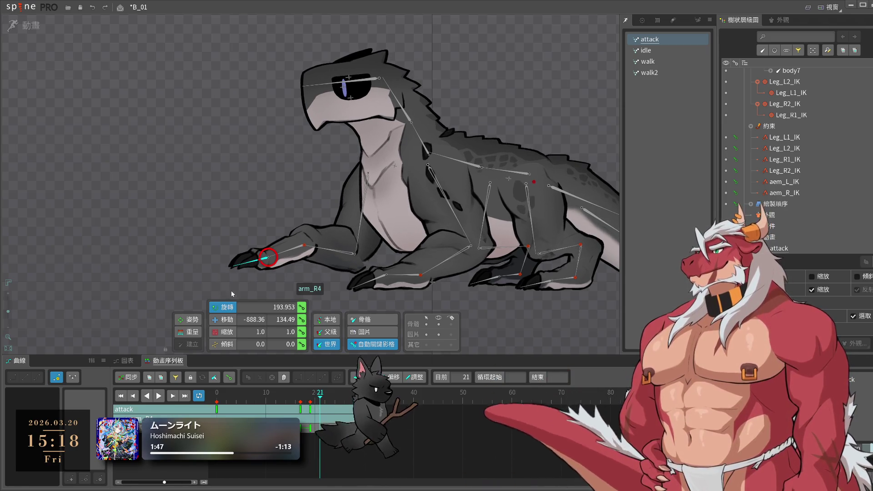
{"action": "left_click_drag", "start_coordinate": [183, 298], "coordinate": [181, 282]}
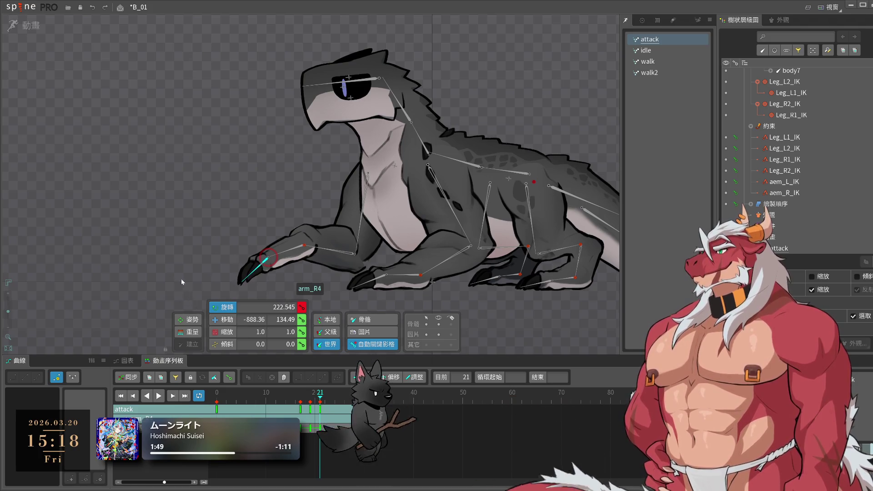
{"action": "left_click_drag", "start_coordinate": [305, 402], "coordinate": [322, 403]}
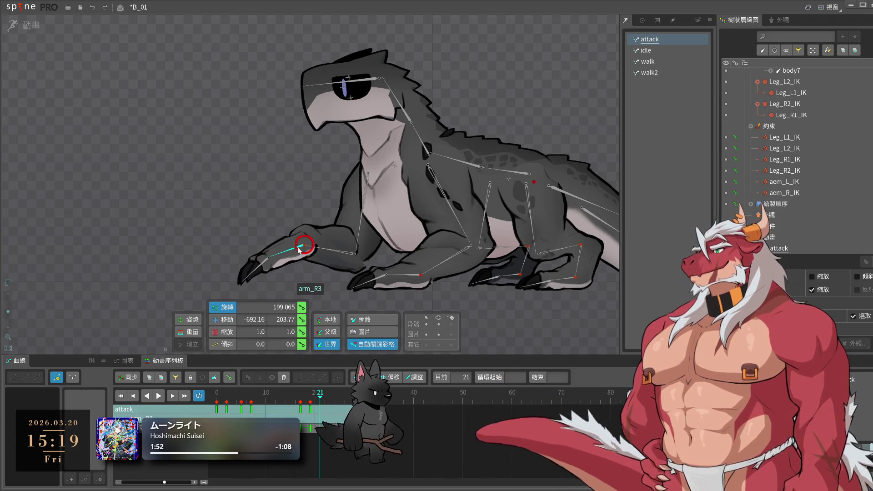
{"action": "left_click_drag", "start_coordinate": [321, 405], "coordinate": [331, 403]}
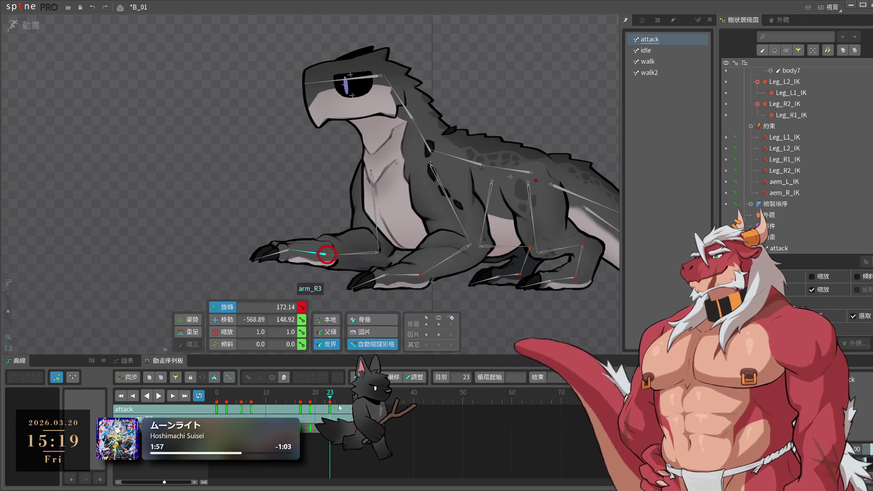
- Copy the frame 20 key and preview the attack, scrubbing back to frame 22
{"action": "left_click", "coordinate": [301, 409]}
{"action": "key", "text": "ctrl+c"}
{"action": "left_click", "coordinate": [339, 400]}
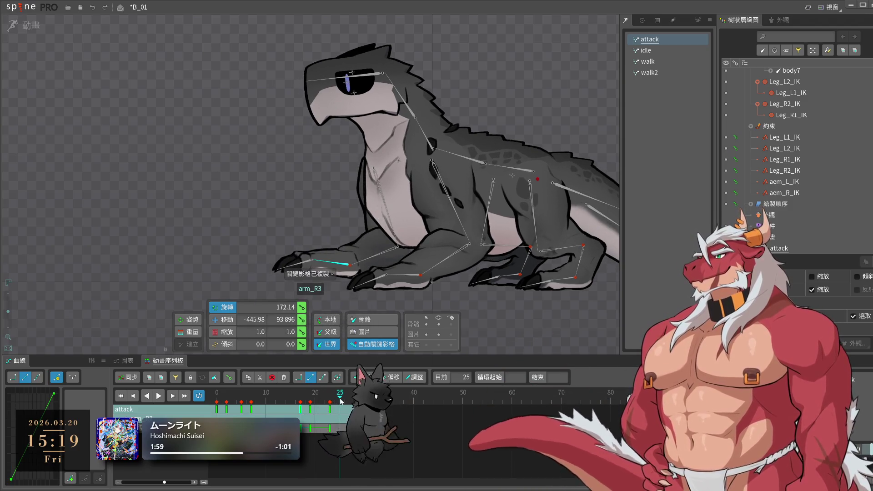
{"action": "key", "text": "space"}
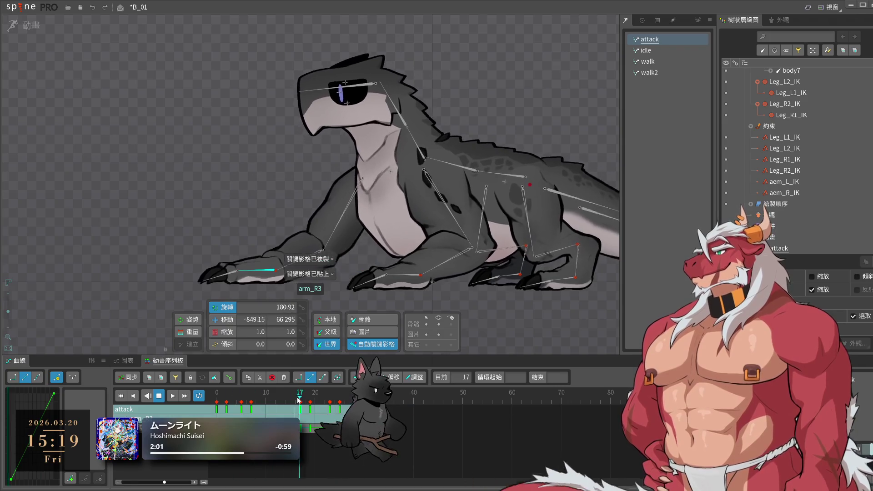
{"action": "mouse_move", "coordinate": [298, 400]}
{"action": "left_mouse_down"}
{"action": "mouse_move", "coordinate": [326, 415]}
{"action": "mouse_move", "coordinate": [291, 400]}
{"action": "mouse_move", "coordinate": [340, 408]}
{"action": "left_mouse_up"}
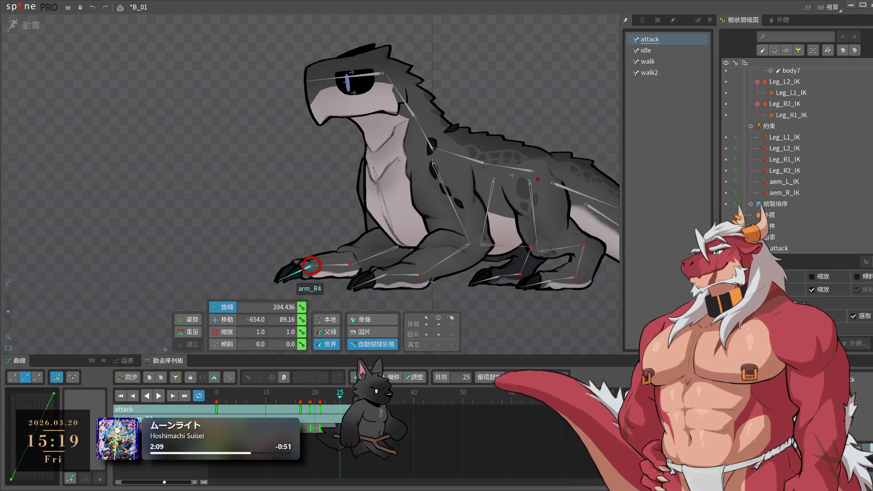
- Paste the copied front arm keys at frame 25 and play the strike preview
{"action": "key", "text": "Left"}
{"action": "key", "text": "ctrl+c"}
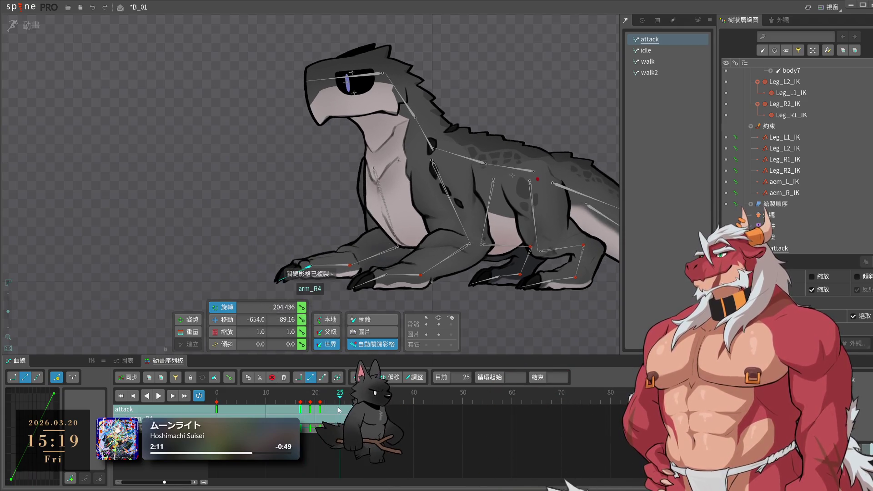
{"action": "left_click", "coordinate": [339, 402]}
{"action": "key", "text": "ctrl+v"}
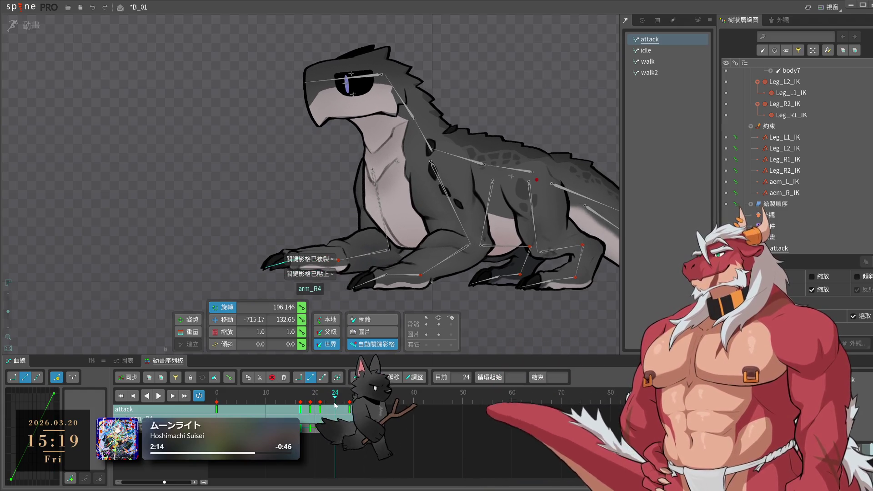
{"action": "key", "text": "space"}
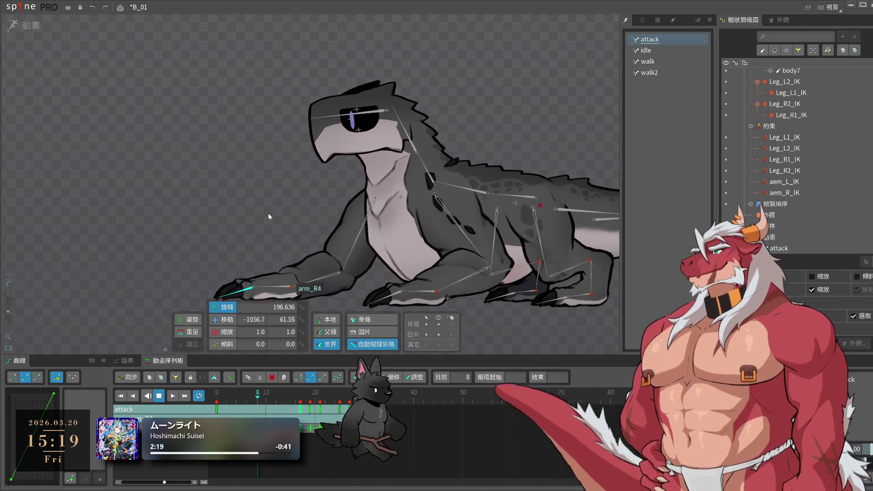
{"action": "key", "text": "space"}
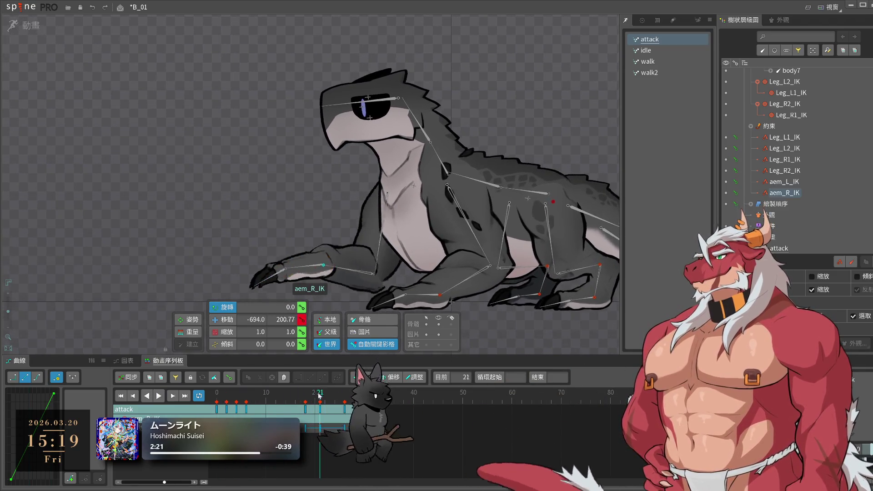
- Select the aem_R_IK target at frame 21 and play the strike to check it
{"action": "left_click", "coordinate": [322, 408]}
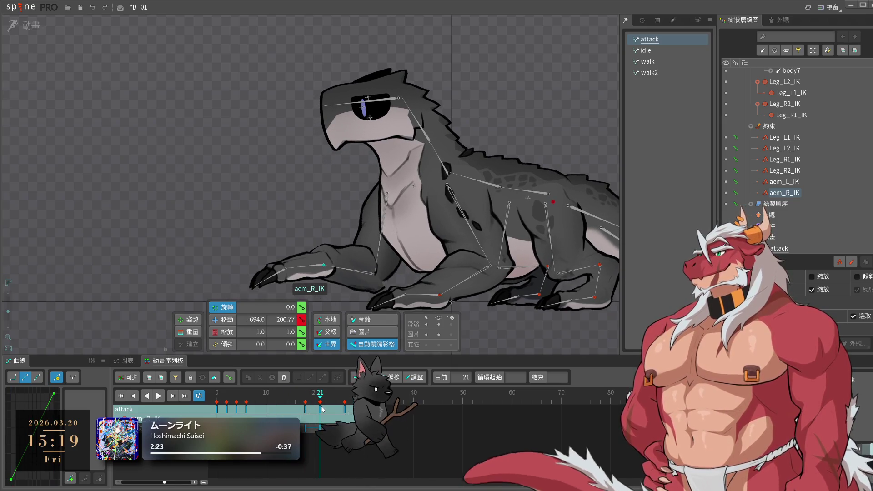
{"action": "left_click_drag", "start_coordinate": [322, 409], "coordinate": [305, 404]}
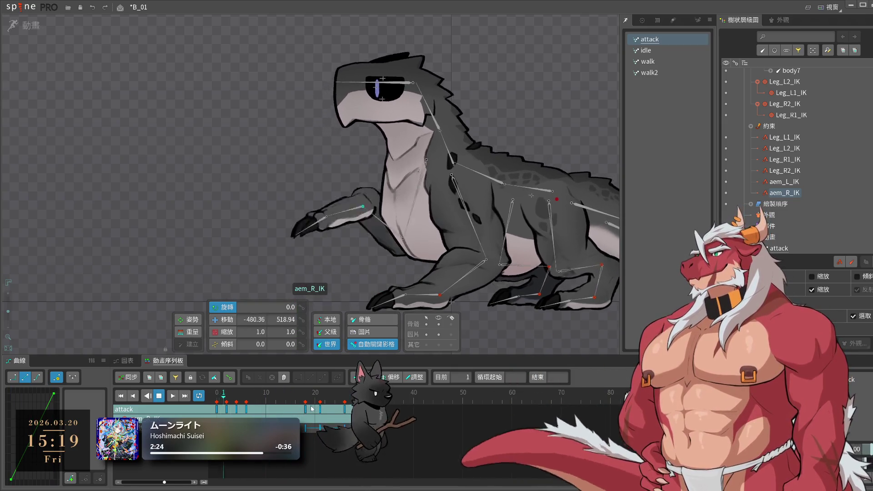
{"action": "left_click", "coordinate": [322, 409]}
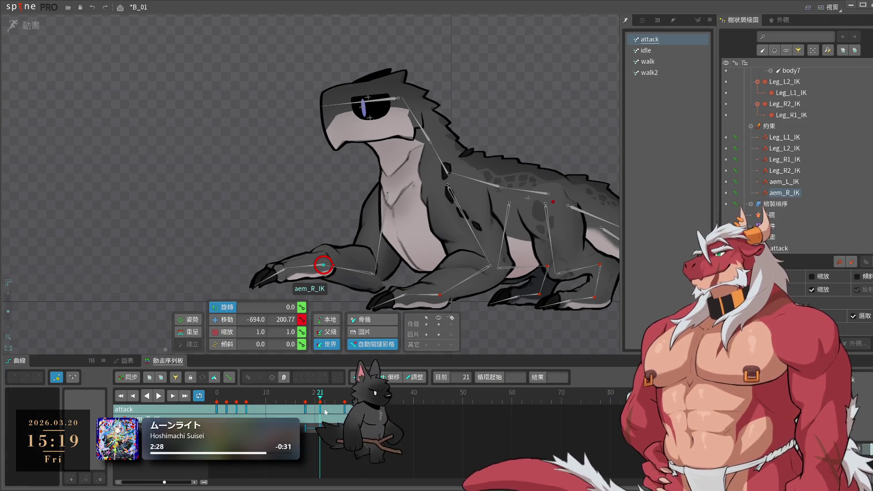
{"action": "key", "text": "space"}
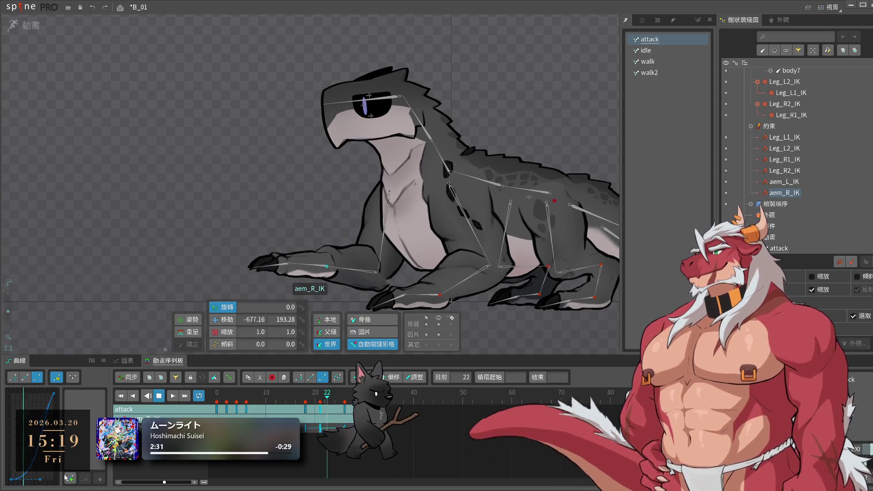
{"action": "key", "text": "space"}
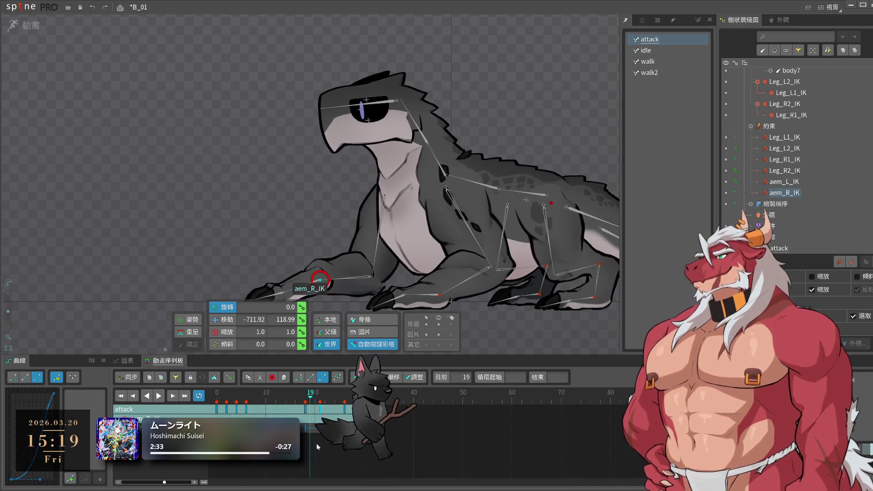
- Inspect the IK target's key curve and replay the attack around frames 20–21
{"action": "left_click", "coordinate": [305, 428]}
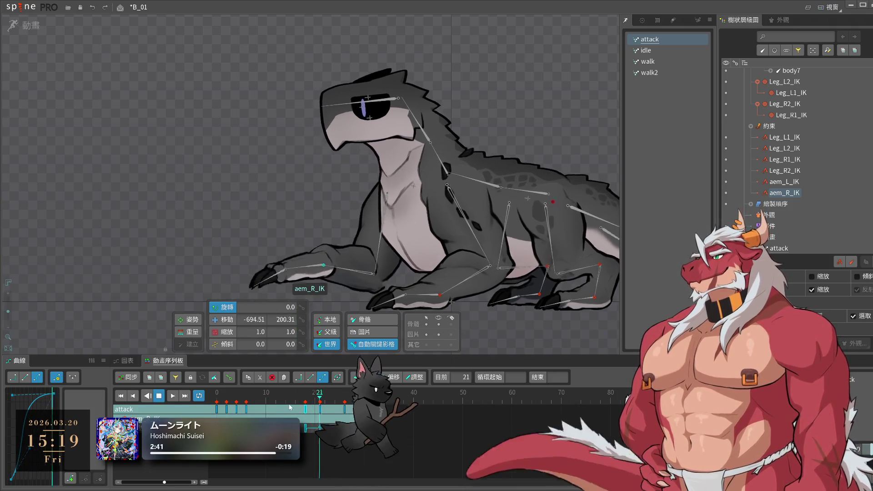
{"action": "left_click", "coordinate": [318, 406]}
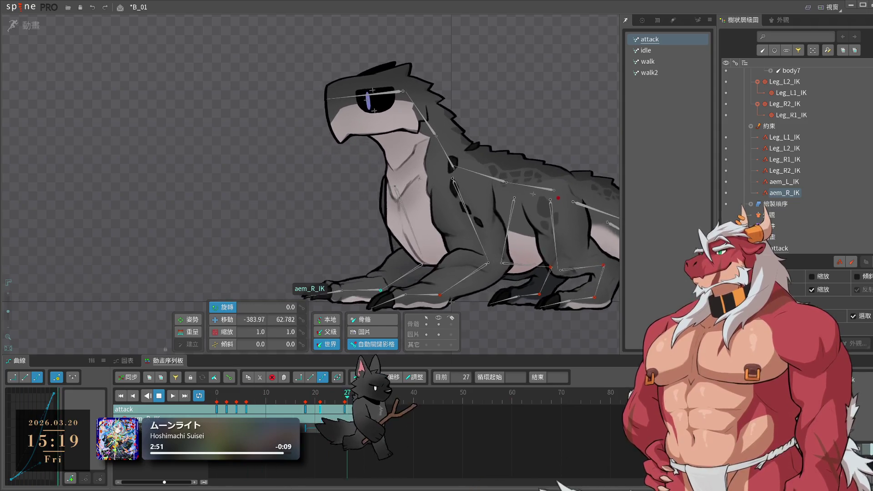
{"action": "left_click_drag", "start_coordinate": [281, 422], "coordinate": [319, 422]}
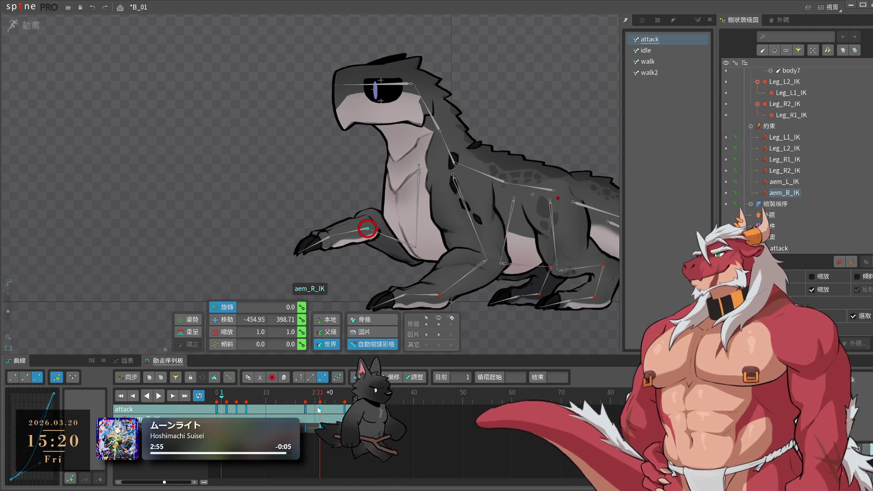
{"action": "key", "text": "space"}
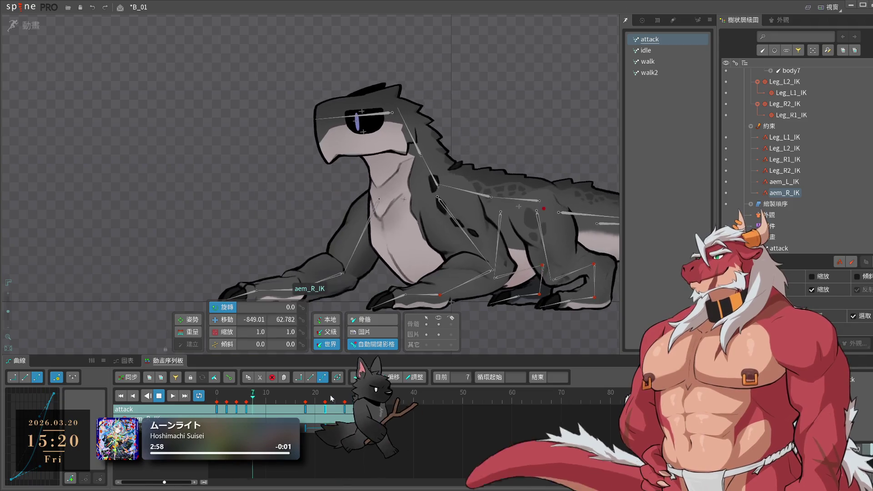
{"action": "key", "text": "space"}
{"action": "scroll", "coordinate": [470, 286], "scroll_direction": "up", "scroll_amount": 3}
{"action": "left_click", "coordinate": [427, 436]}
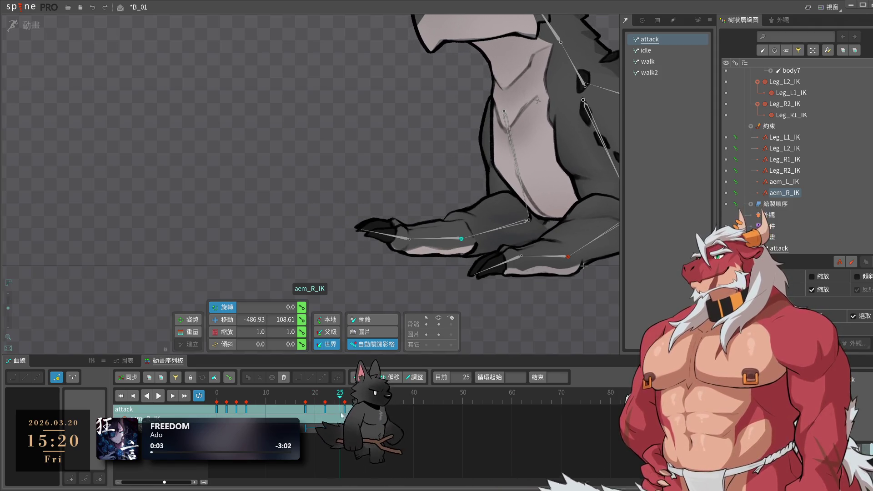
- Move the aem_R_IK key from frame 26 to 27 and paste a copy at frame 26
{"action": "key", "text": "Right"}
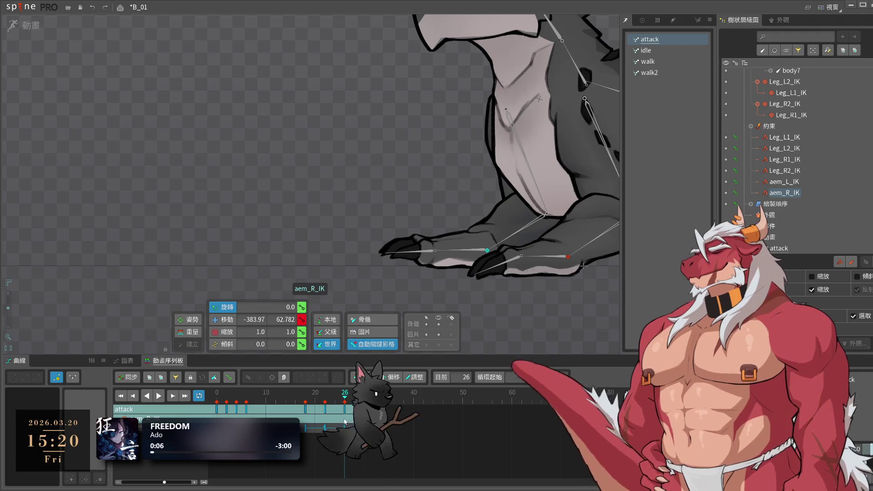
{"action": "left_click_drag", "start_coordinate": [344, 409], "coordinate": [351, 405]}
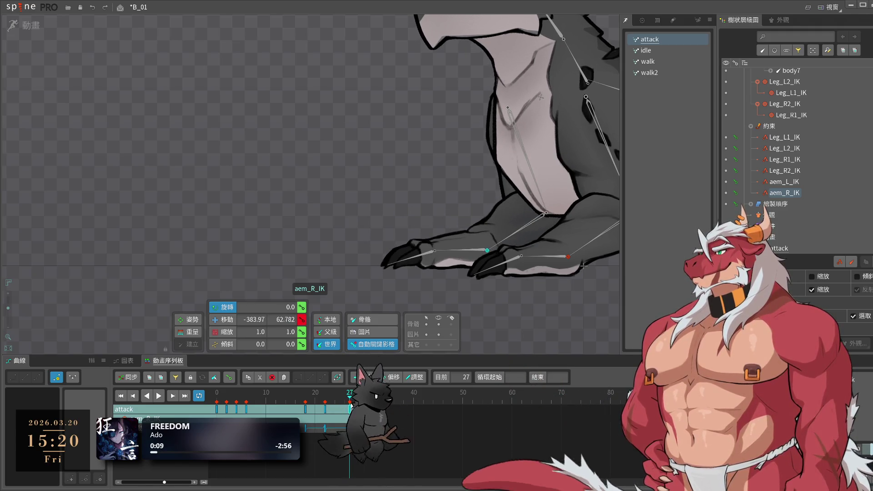
{"action": "key", "text": "ctrl+c"}
{"action": "key", "text": "Left"}
{"action": "key", "text": "ctrl+v"}
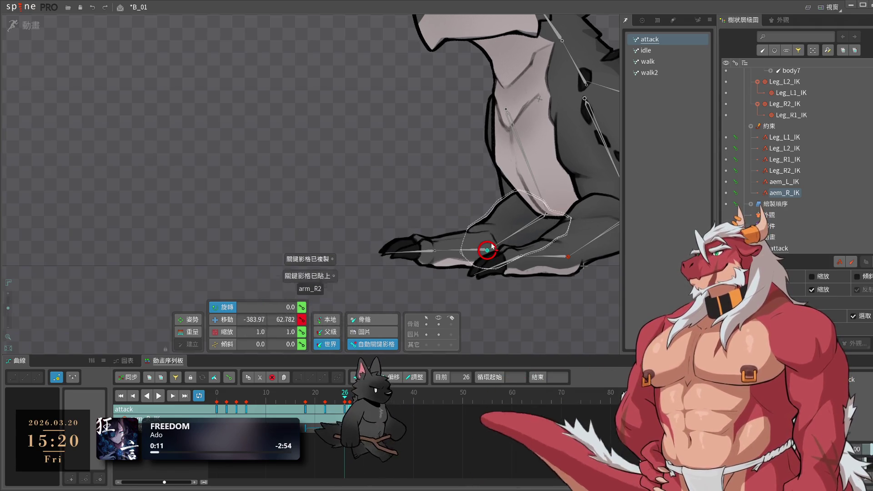
{"action": "key", "text": "space"}
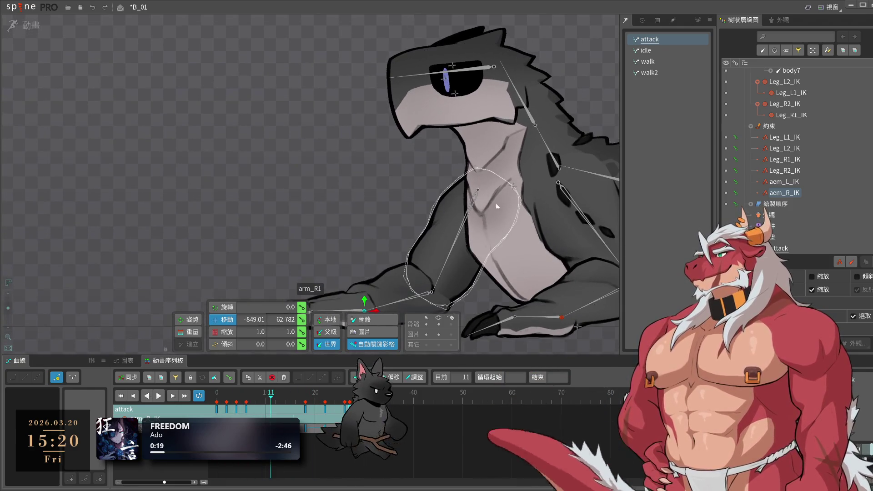
- Scrub arm_R1 through frames 4, 7, 11 and 15 to check the upper arm's motion
{"action": "key", "text": "space"}
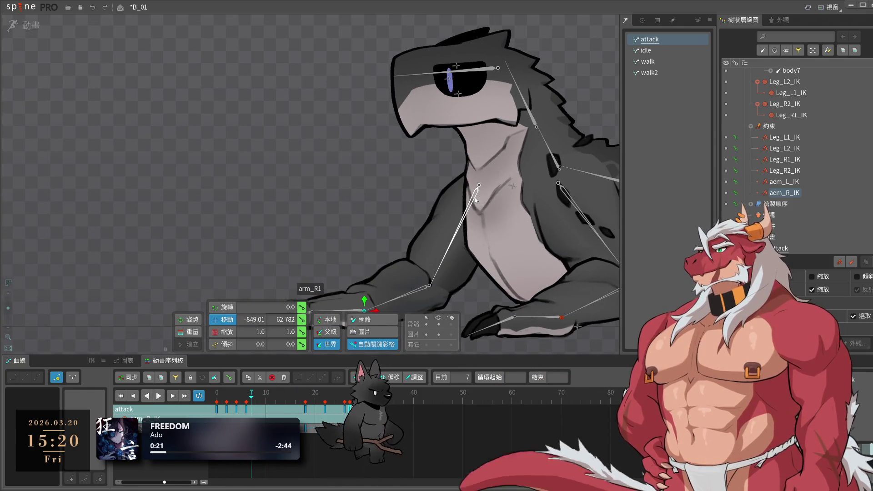
{"action": "left_click_drag", "start_coordinate": [337, 410], "coordinate": [270, 412]}
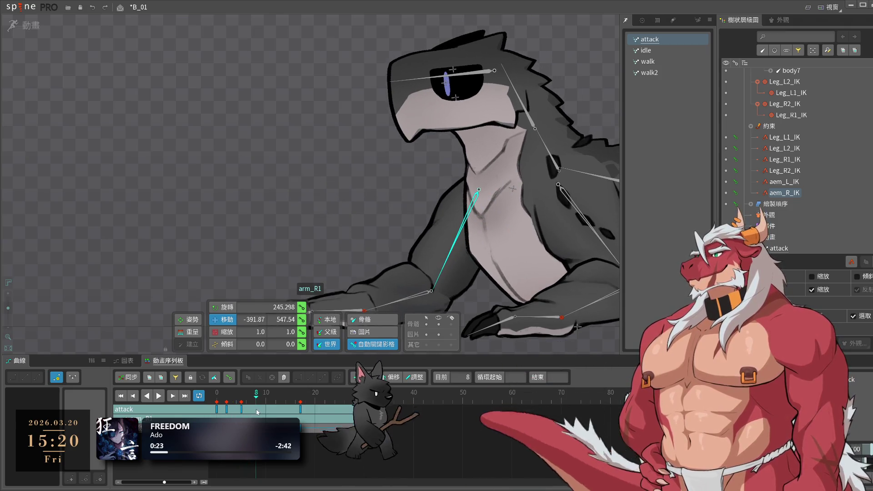
{"action": "mouse_move", "coordinate": [271, 413]}
{"action": "left_mouse_down"}
{"action": "mouse_move", "coordinate": [241, 409]}
{"action": "mouse_move", "coordinate": [256, 409]}
{"action": "left_mouse_up"}
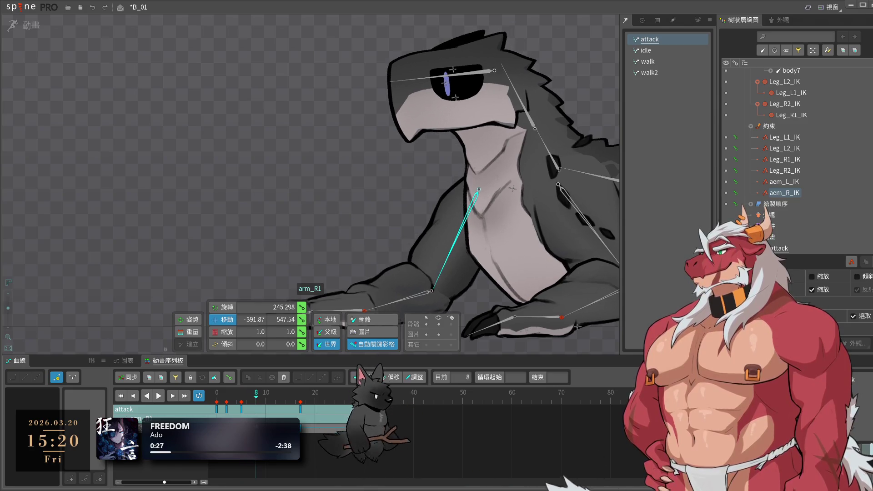
{"action": "key", "text": "Left"}
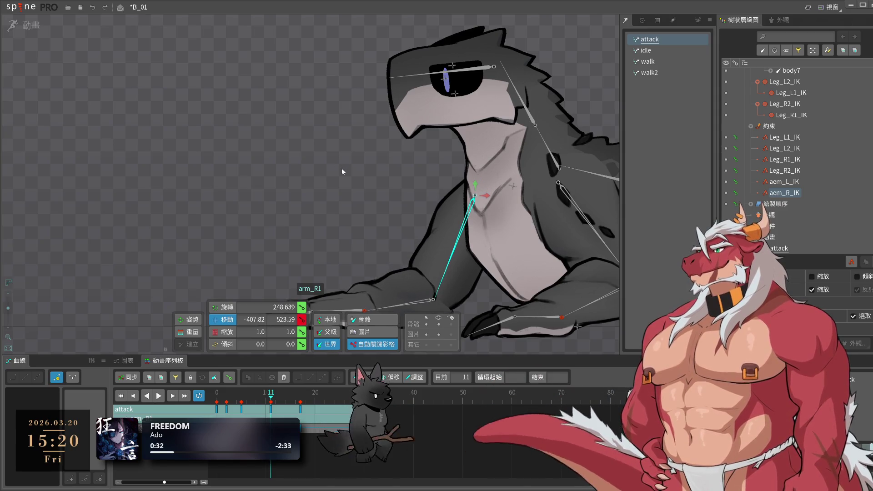
{"action": "left_click", "coordinate": [236, 401]}
{"action": "left_click_drag", "start_coordinate": [237, 400], "coordinate": [253, 401]}
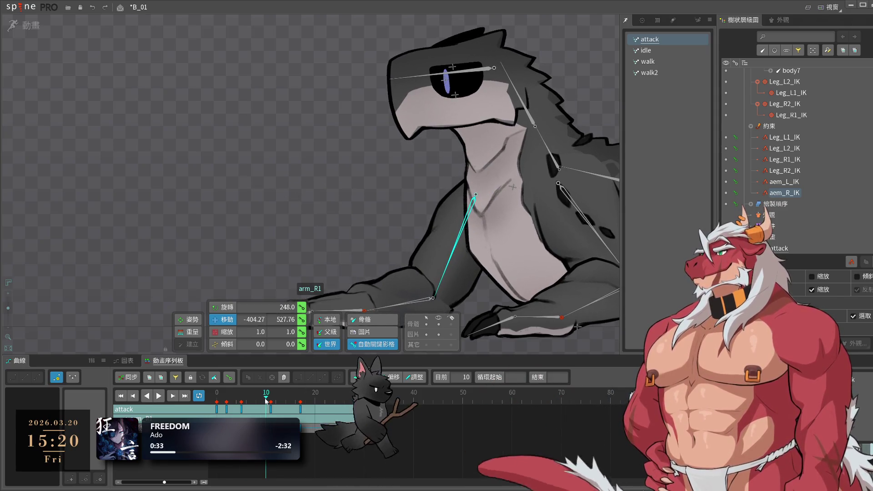
{"action": "left_click_drag", "start_coordinate": [246, 400], "coordinate": [291, 408]}
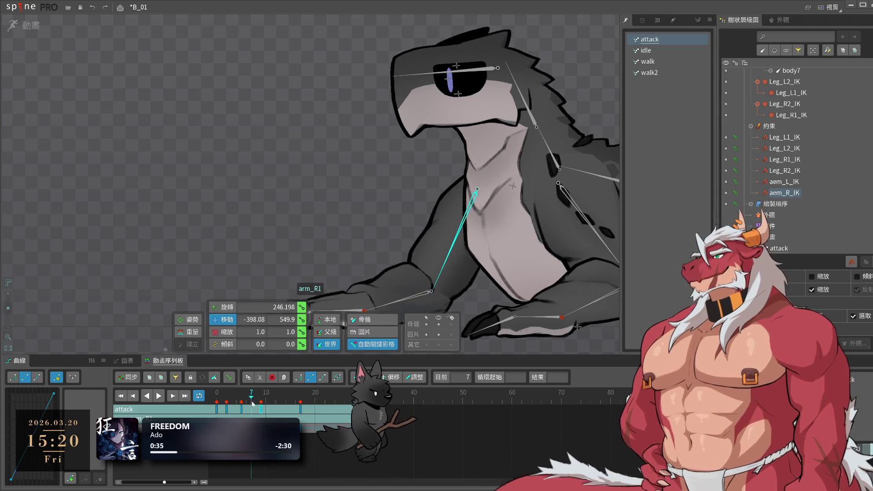
- Play the attack with bones hidden and the view zoomed out to the whole creature
{"action": "key", "text": "space"}
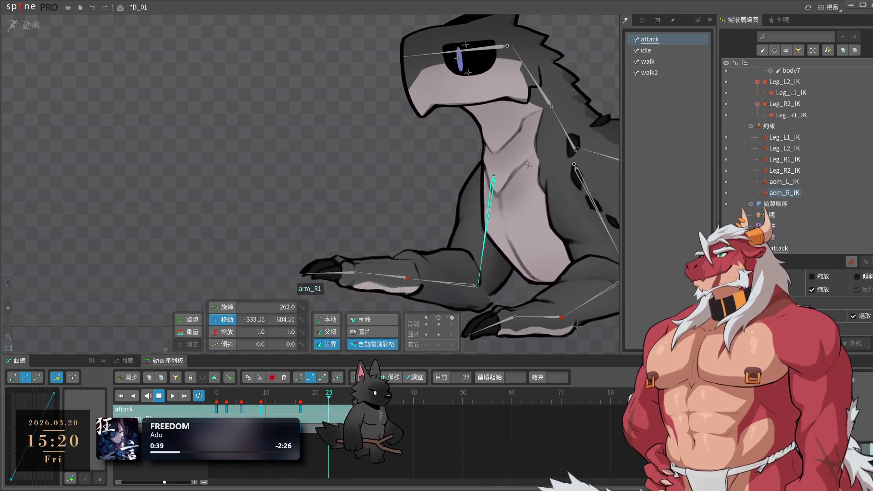
{"action": "left_click", "coordinate": [439, 325]}
{"action": "scroll", "coordinate": [460, 305], "scroll_direction": "down", "scroll_amount": 5}
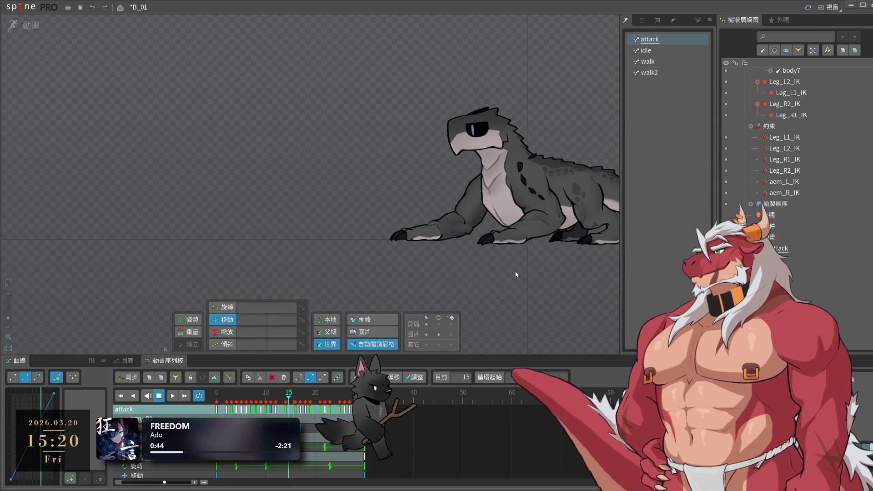
- At frame 2, drag aem_R_IK up and forward to raise the front arm higher, then preview
{"action": "key", "text": "space"}
{"action": "left_click_drag", "start_coordinate": [252, 404], "coordinate": [229, 404]}
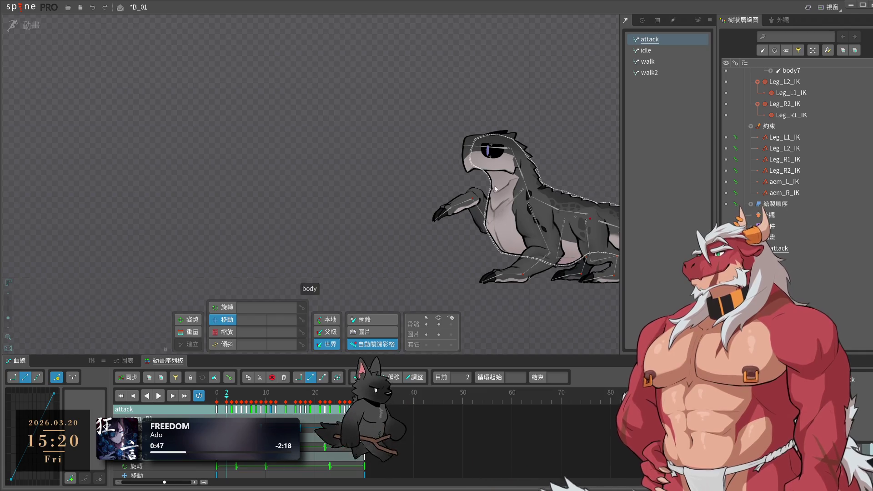
{"action": "left_click", "coordinate": [476, 200]}
{"action": "scroll", "coordinate": [464, 203], "scroll_direction": "up", "scroll_amount": 3}
{"action": "scroll", "coordinate": [450, 207], "scroll_direction": "up", "scroll_amount": 3}
{"action": "left_click_drag", "start_coordinate": [444, 206], "coordinate": [425, 158]}
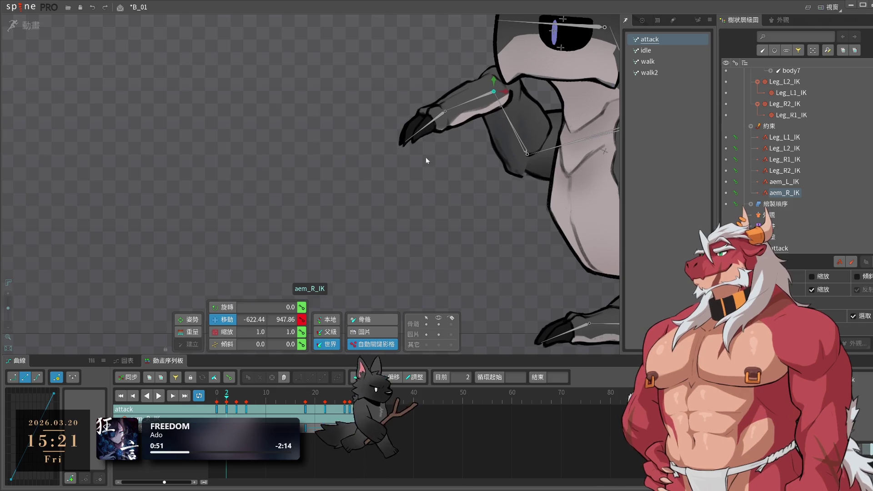
{"action": "scroll", "coordinate": [468, 173], "scroll_direction": "down", "scroll_amount": 3}
{"action": "scroll", "coordinate": [331, 209], "scroll_direction": "down", "scroll_amount": 2}
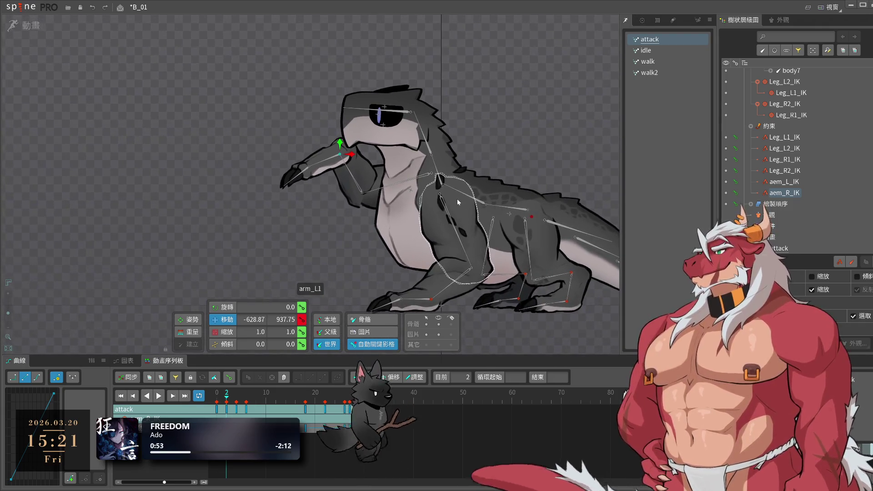
{"action": "left_click", "coordinate": [468, 197]}
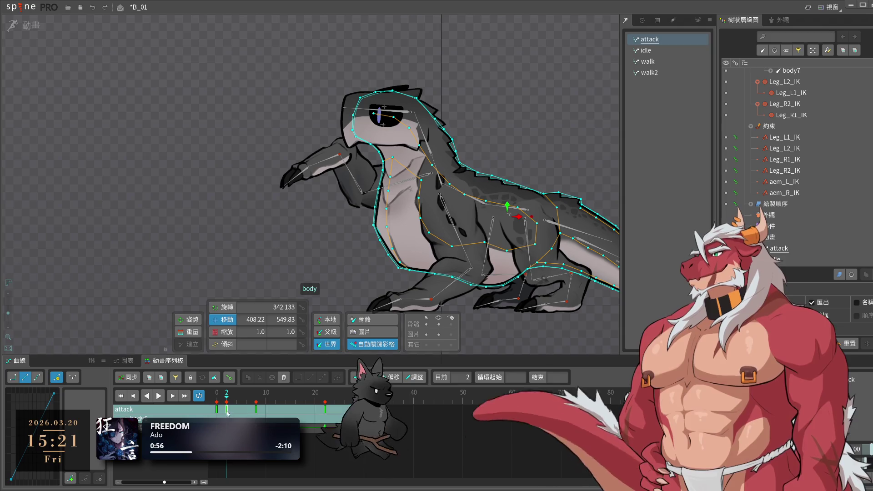
{"action": "left_click", "coordinate": [539, 167]}
{"action": "key", "text": "space"}
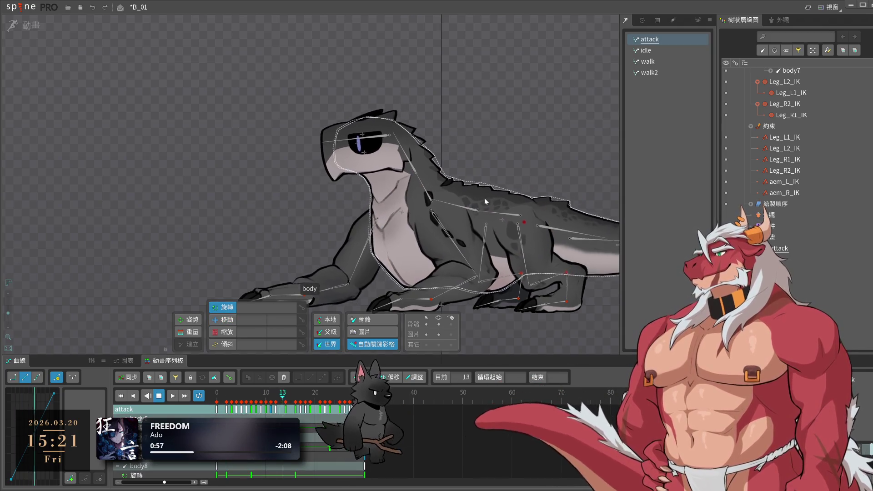
{"action": "left_click", "coordinate": [482, 200]}
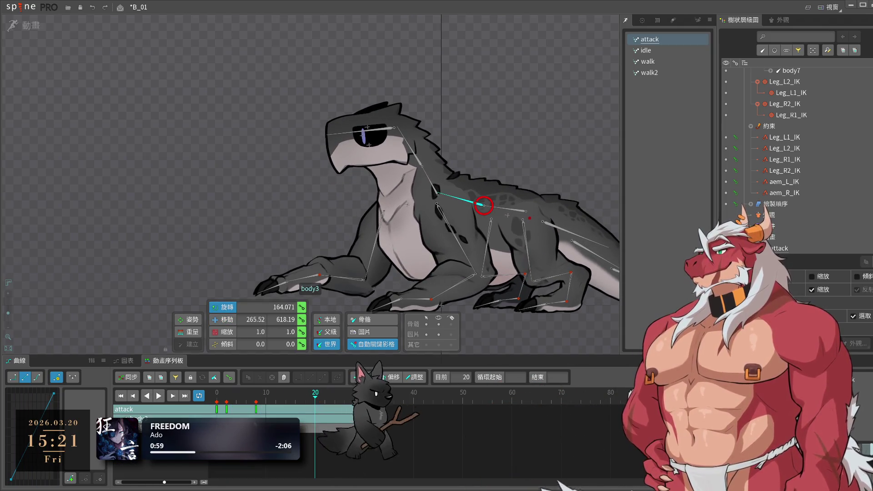
- Rotate the body3 neck bone to lift the head and play to check the motion
{"action": "left_click", "coordinate": [226, 399]}
{"action": "left_click_drag", "start_coordinate": [525, 115], "coordinate": [552, 113]}
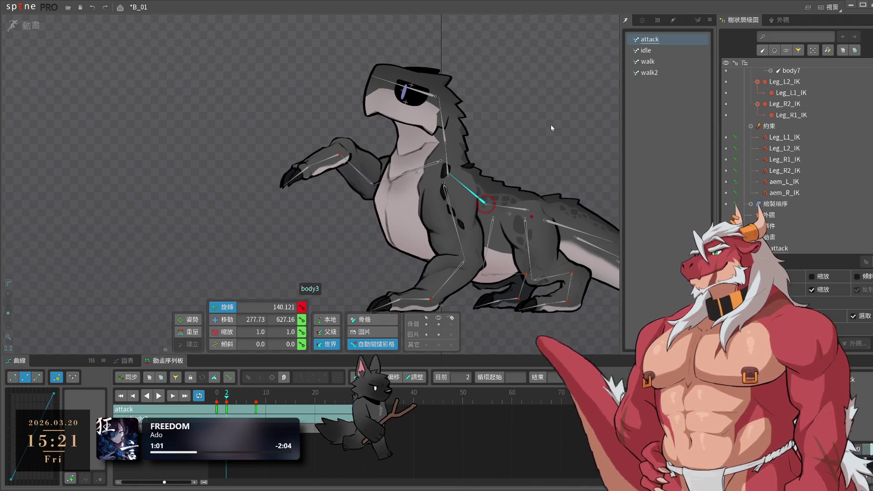
{"action": "left_click", "coordinate": [445, 104]}
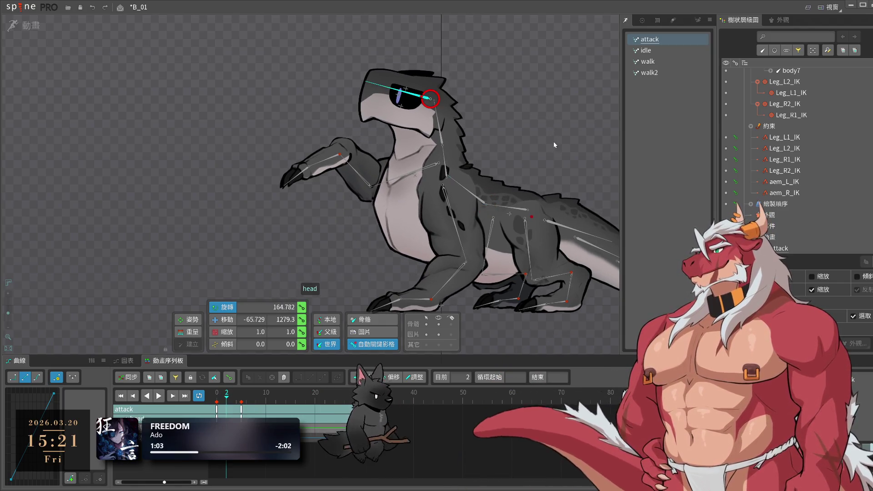
{"action": "key", "text": "space"}
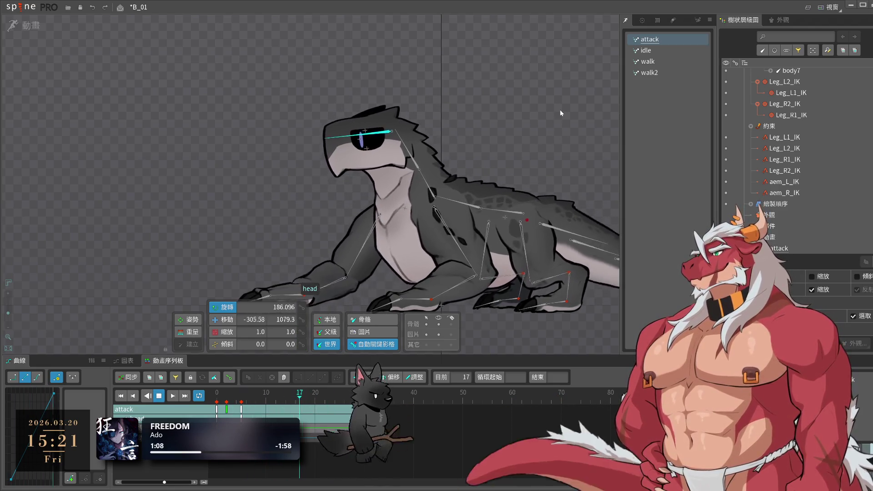
{"action": "left_click", "coordinate": [560, 110]}
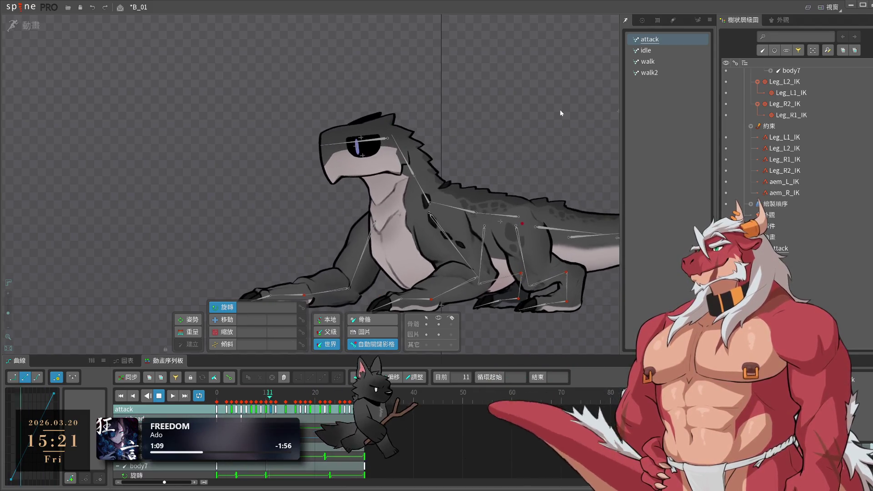
{"action": "key", "text": "space"}
- Replay the attack from an early frame and save the B_01 project
{"action": "left_click", "coordinate": [423, 136]}
{"action": "left_click", "coordinate": [239, 402]}
{"action": "left_click", "coordinate": [241, 402]}
{"action": "left_click", "coordinate": [434, 143]}
{"action": "key", "text": "space"}
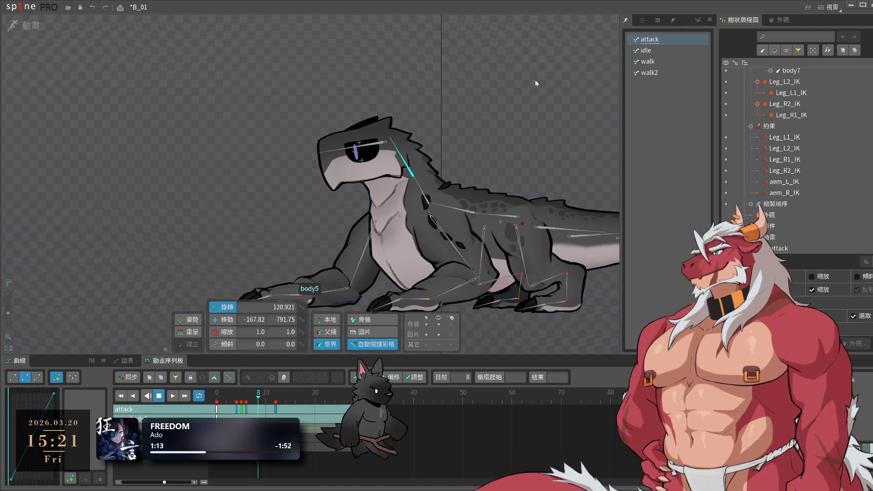
{"action": "left_click", "coordinate": [535, 83]}
{"action": "key", "text": "ctrl+s"}
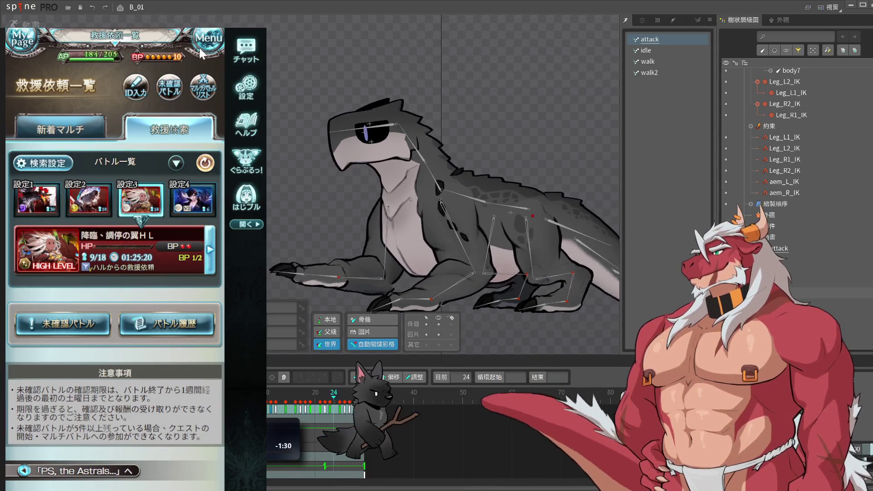
- In the Multi Battle list's HIGH LEVEL section, pick the Proto Bahamut HL quest
{"action": "left_click", "coordinate": [202, 54]}
{"action": "left_click", "coordinate": [196, 56]}
{"action": "left_click", "coordinate": [205, 93]}
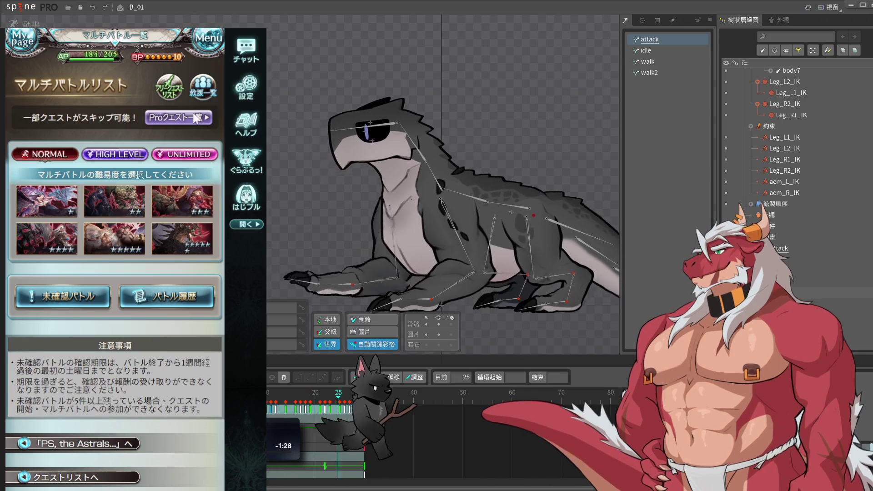
{"action": "left_click", "coordinate": [203, 86]}
{"action": "left_click", "coordinate": [202, 86]}
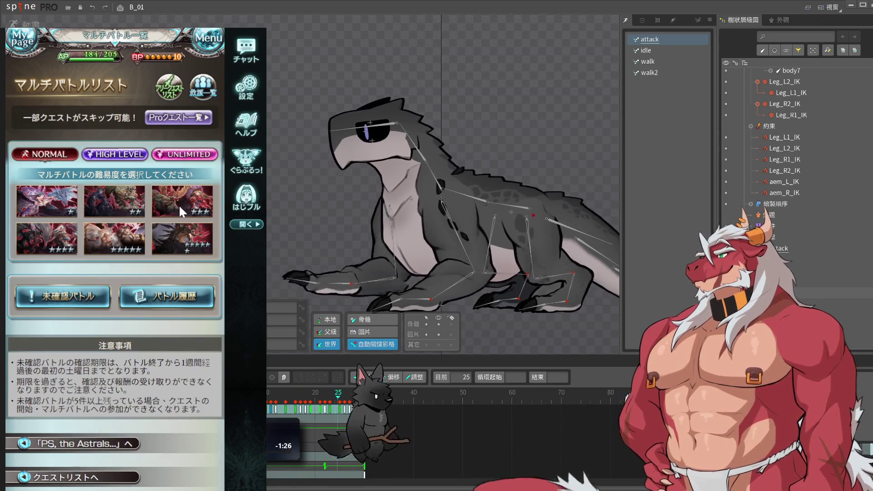
{"action": "left_click", "coordinate": [124, 154]}
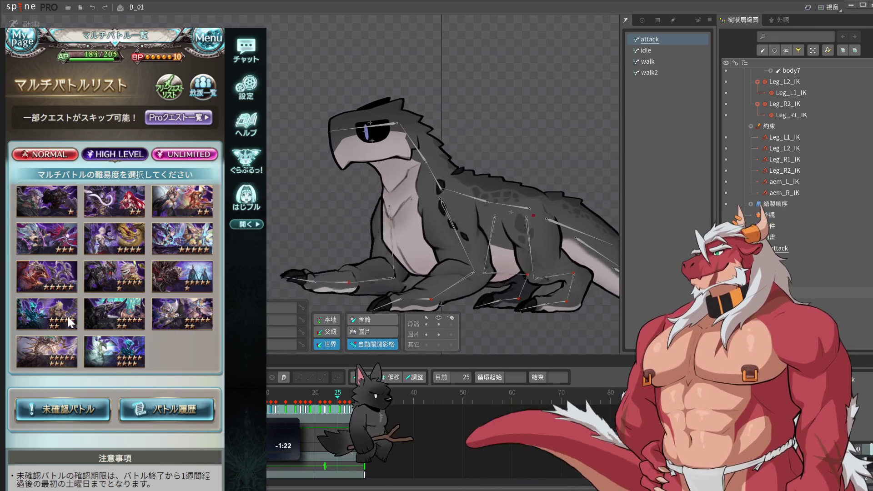
{"action": "left_click", "coordinate": [203, 284]}
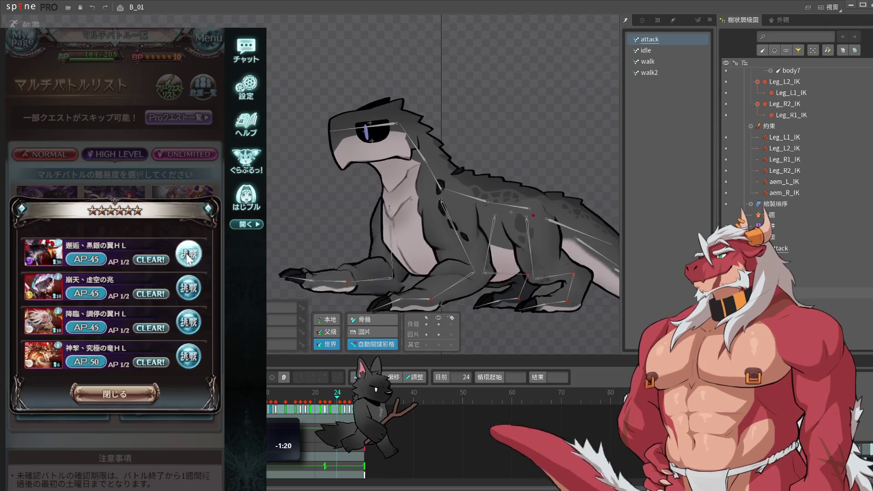
{"action": "left_click", "coordinate": [179, 307]}
- Confirm the party, enter the Lv150 Proto Bahamut raid and switch it to FULL auto
{"action": "left_click", "coordinate": [157, 423]}
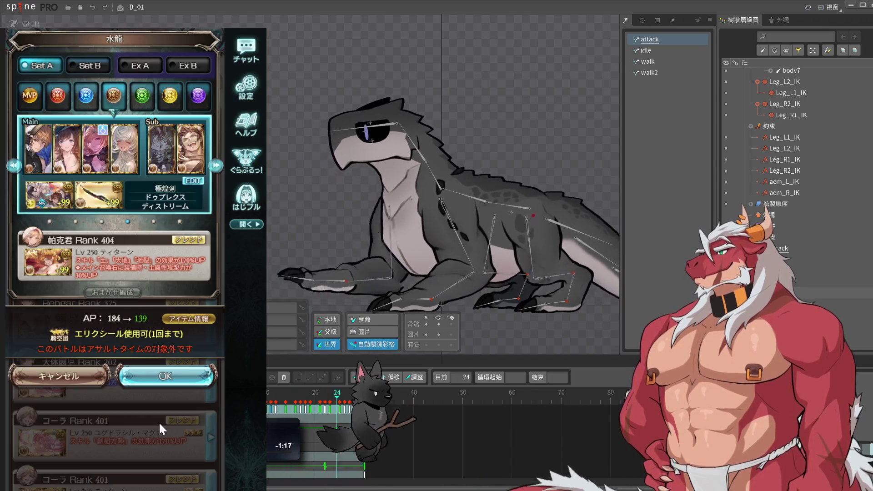
{"action": "left_click", "coordinate": [162, 383]}
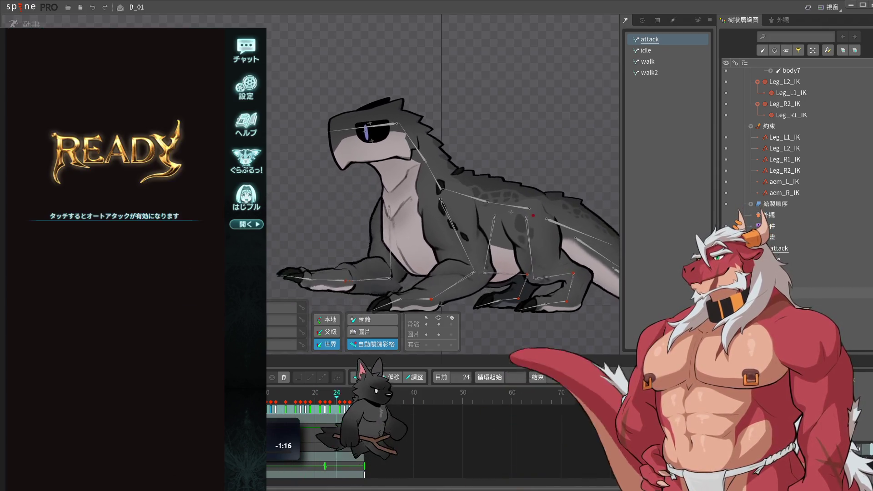
{"action": "left_click", "coordinate": [109, 250]}
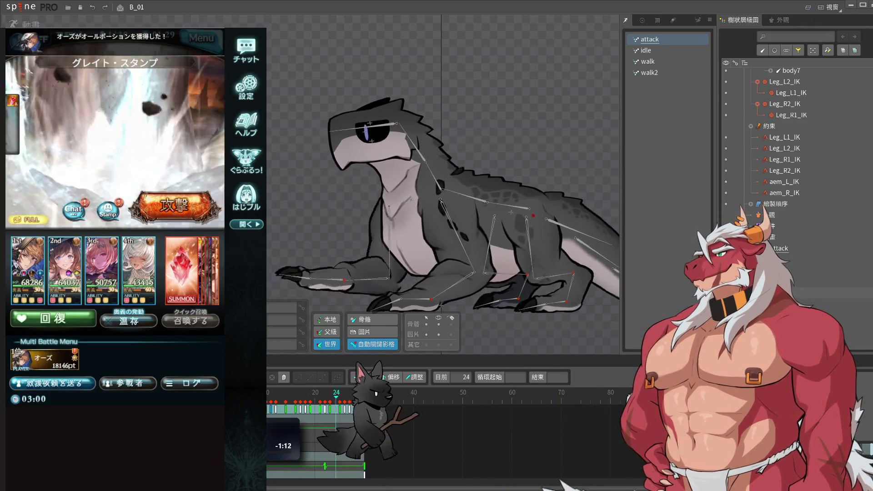
{"action": "key", "text": "F5"}
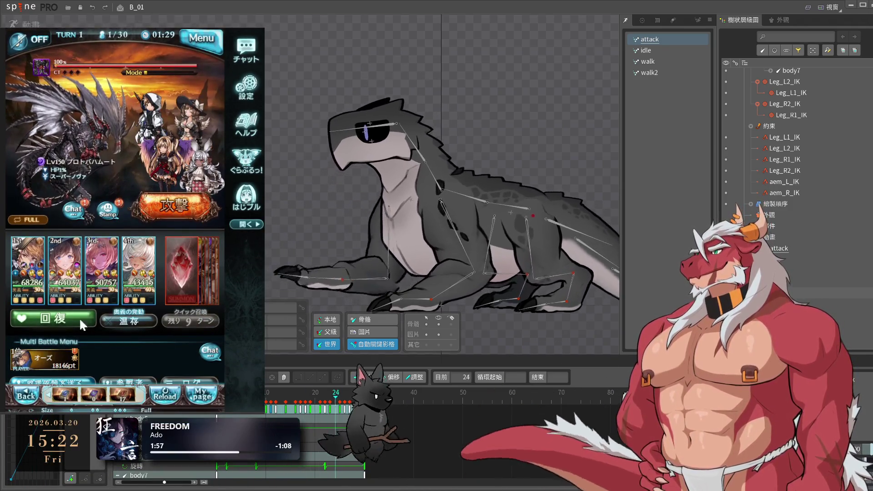
{"action": "left_click", "coordinate": [47, 222]}
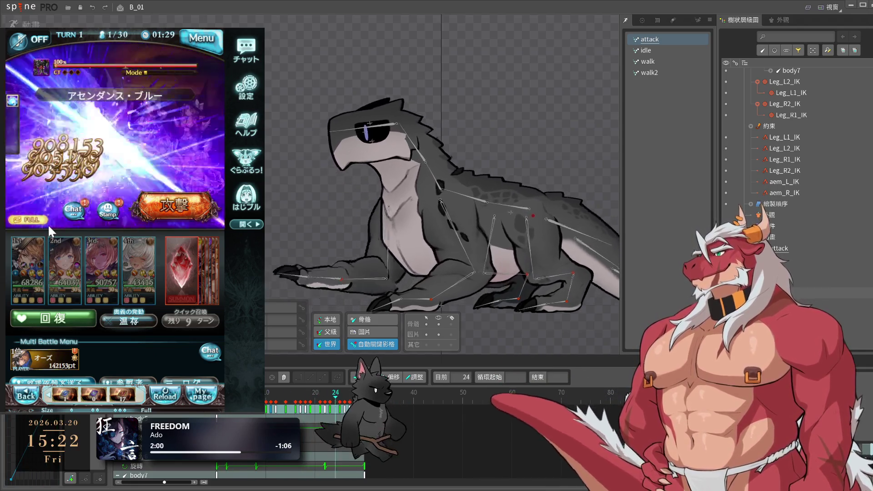
{"action": "scroll", "coordinate": [113, 247], "scroll_direction": "down", "scroll_amount": 2}
{"action": "scroll", "coordinate": [113, 247], "scroll_direction": "up", "scroll_amount": 2}
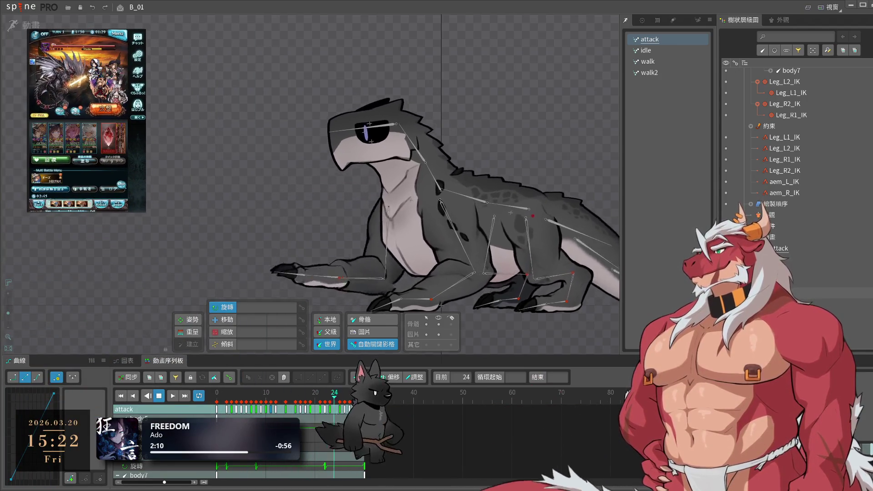
- Select aem_R_IK and scrub and play through frames 19–27 to check the front arm's pose
{"action": "mouse_move", "coordinate": [344, 300]}
{"action": "left_mouse_down"}
{"action": "mouse_move", "coordinate": [381, 248]}
{"action": "mouse_move", "coordinate": [408, 291]}
{"action": "left_mouse_up"}
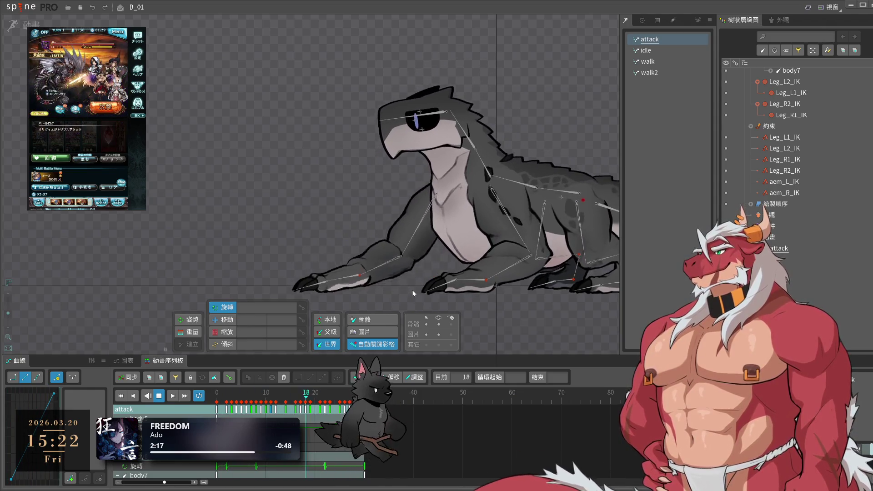
{"action": "left_click", "coordinate": [351, 273]}
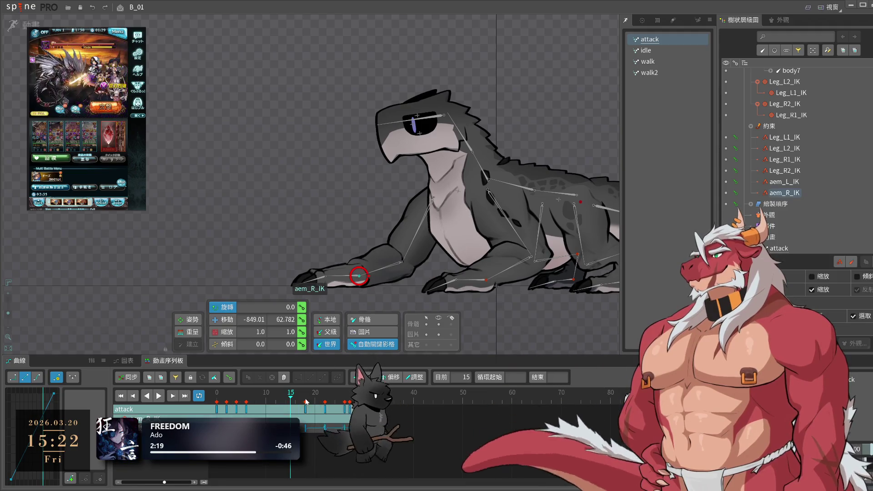
{"action": "left_click", "coordinate": [309, 403]}
{"action": "left_click_drag", "start_coordinate": [309, 402], "coordinate": [363, 403]}
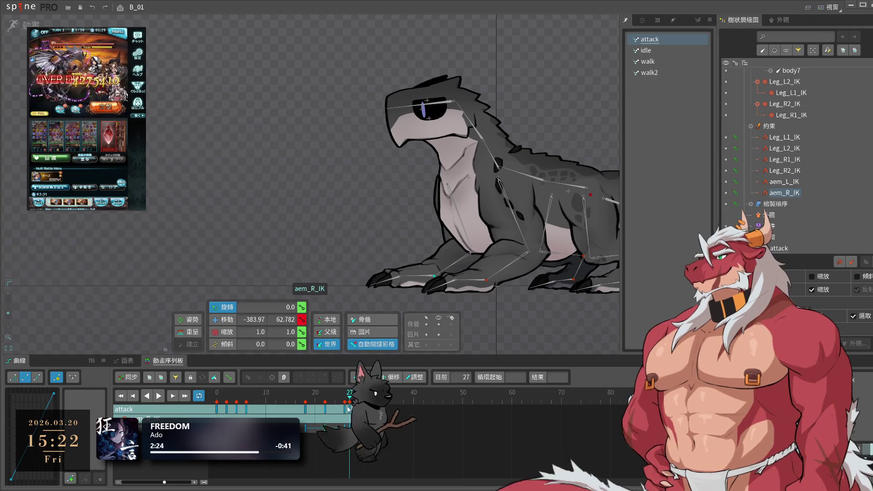
{"action": "key", "text": "space"}
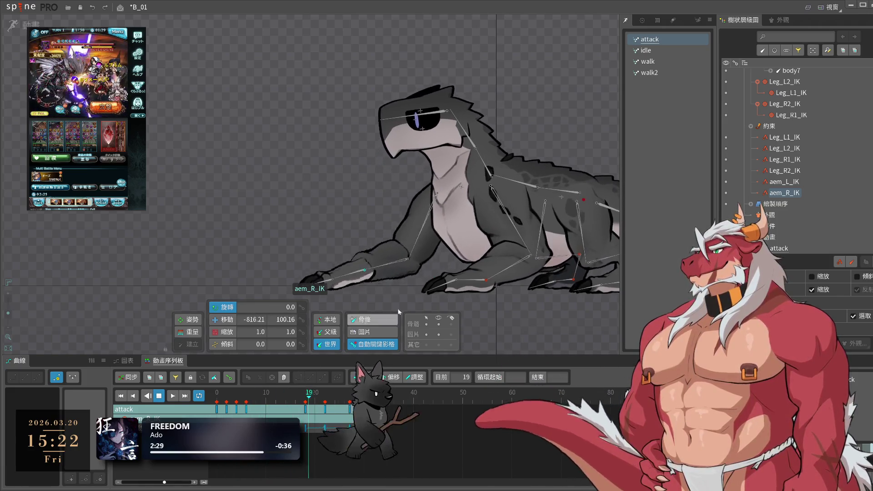
{"action": "key", "text": "space"}
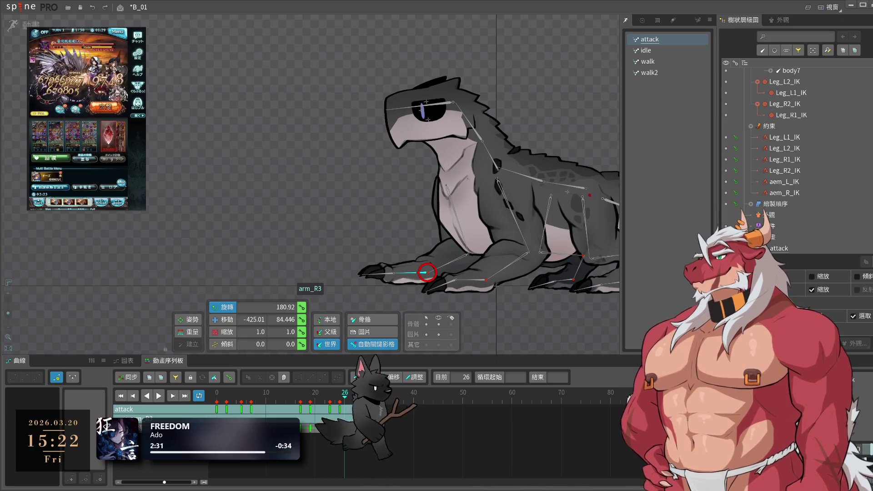
{"action": "left_click", "coordinate": [334, 397]}
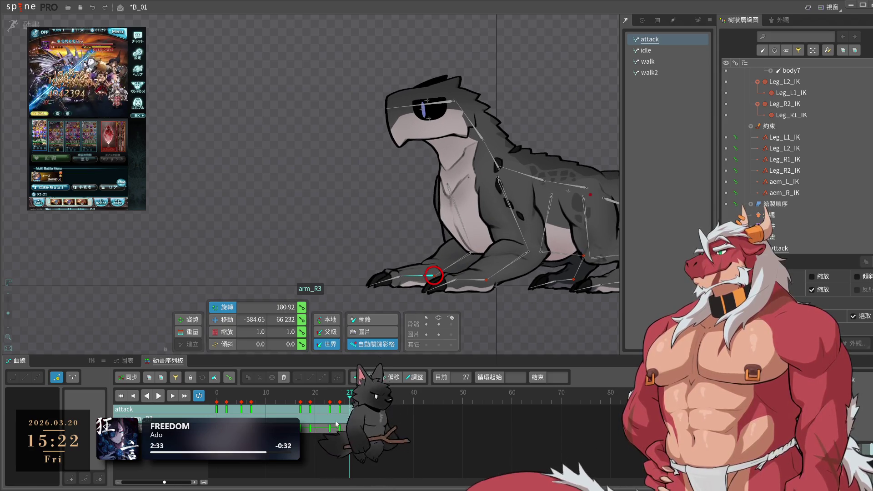